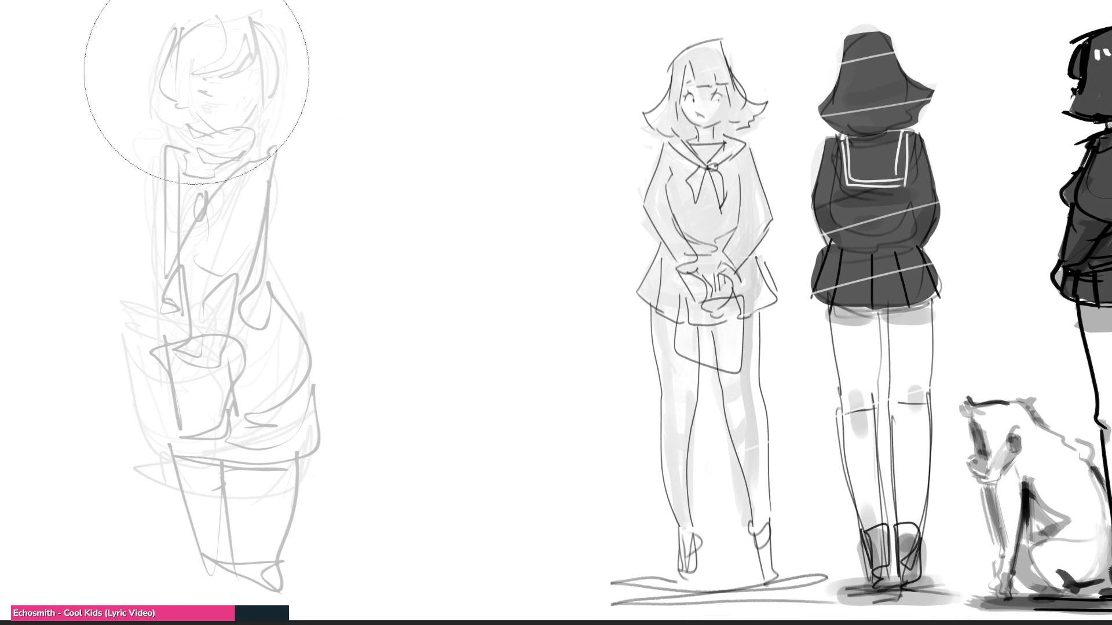
- Fade the rough sketch to light grey and outline the head and jaw over it
key(5)
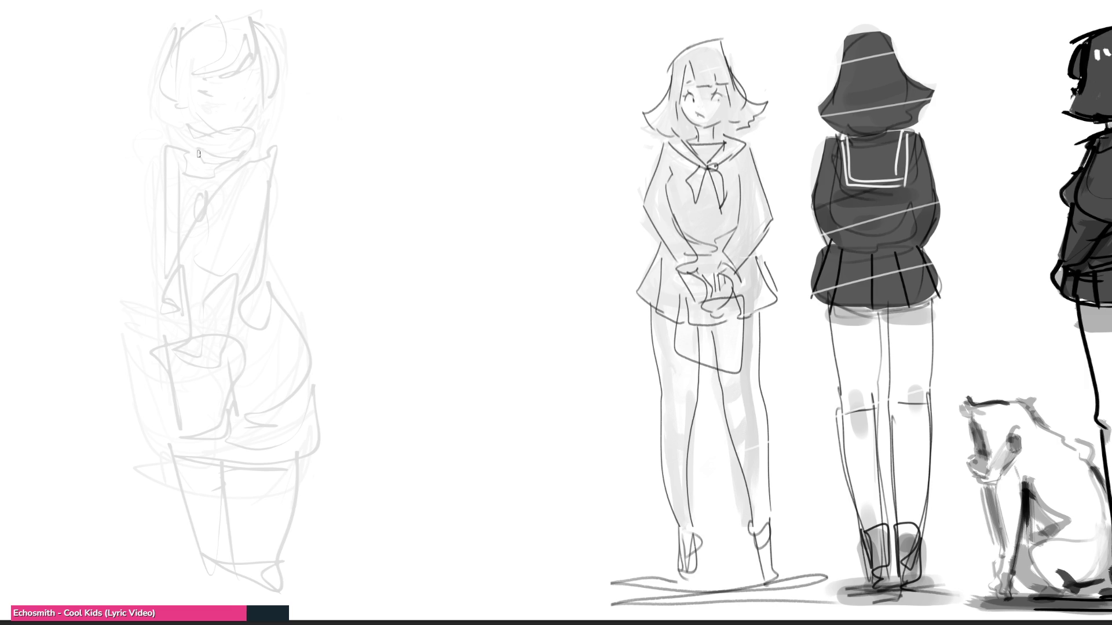
drag(174, 79, 175, 86)
drag(174, 43, 161, 172)
drag(157, 149, 228, 172)
drag(206, 61, 219, 105)
mouse_move(186, 126)
mouse_down()
mouse_move(281, 66)
mouse_move(295, 41)
mouse_move(330, 76)
mouse_up()
- Draw the wide hat crown and brim, ear, hair strands, mouth and collar marks
mouse_move(198, 38)
mouse_down()
mouse_move(329, 76)
mouse_move(363, 107)
mouse_move(382, 101)
mouse_move(342, 124)
mouse_up()
mouse_move(219, 131)
mouse_down()
mouse_move(302, 103)
mouse_move(263, 139)
mouse_move(299, 123)
mouse_up()
drag(248, 172, 264, 174)
drag(304, 136, 308, 156)
drag(204, 171, 269, 186)
drag(315, 143, 296, 191)
drag(195, 177, 274, 193)
mouse_move(274, 191)
mouse_down()
mouse_move(324, 156)
mouse_move(300, 227)
mouse_up()
- Draw the neck, collar, body line and the long arm line with a hooked end
drag(193, 177, 258, 227)
mouse_move(260, 219)
mouse_down()
mouse_move(278, 245)
mouse_move(196, 253)
mouse_up()
drag(184, 203, 197, 241)
drag(227, 201, 208, 329)
drag(304, 219, 241, 360)
drag(301, 266, 307, 305)
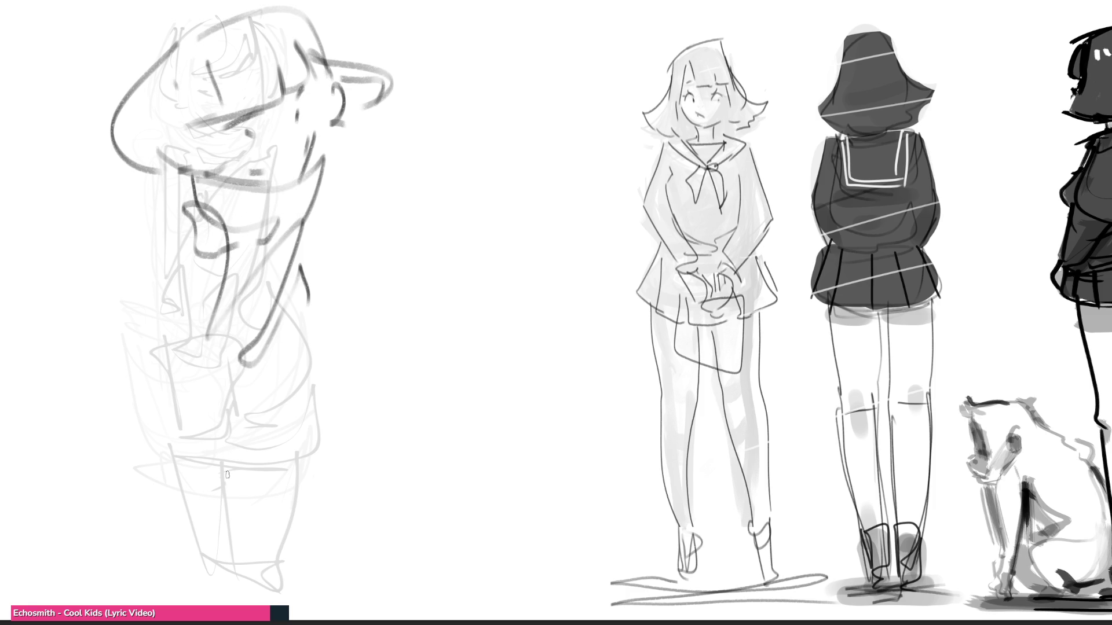
- Draw the long diagonal pole across the figure with a loop and the raised arm curve
mouse_move(195, 201)
mouse_down()
mouse_move(174, 266)
mouse_move(241, 295)
mouse_up()
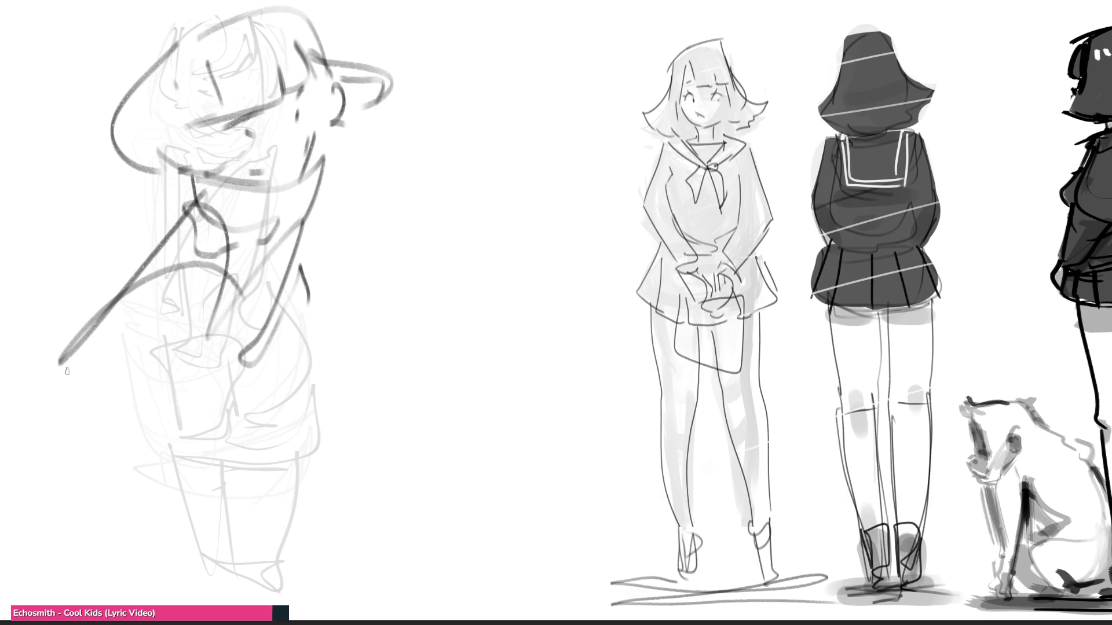
drag(78, 367, 358, 214)
mouse_move(389, 161)
mouse_down()
mouse_move(400, 202)
mouse_move(417, 199)
mouse_move(336, 222)
mouse_up()
mouse_move(297, 238)
mouse_down()
mouse_move(459, 138)
mouse_move(533, 120)
mouse_up()
mouse_move(508, 129)
mouse_down()
mouse_move(451, 250)
mouse_move(368, 214)
mouse_up()
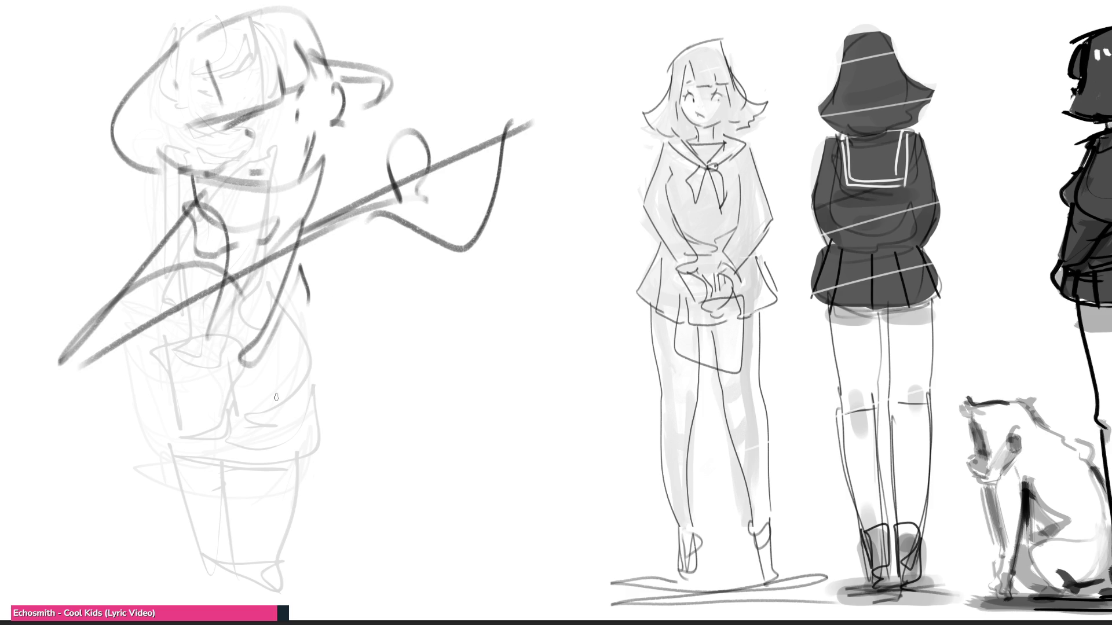
- Draw the bent knee, thigh curves and large leg arcs of the crouch
mouse_move(182, 347)
mouse_down()
mouse_move(309, 314)
mouse_move(292, 422)
mouse_up()
mouse_move(194, 402)
mouse_down()
mouse_move(232, 454)
mouse_move(348, 297)
mouse_move(289, 492)
mouse_move(439, 459)
mouse_up()
drag(469, 400, 420, 394)
mouse_move(296, 474)
mouse_down()
mouse_move(469, 311)
mouse_move(491, 457)
mouse_up()
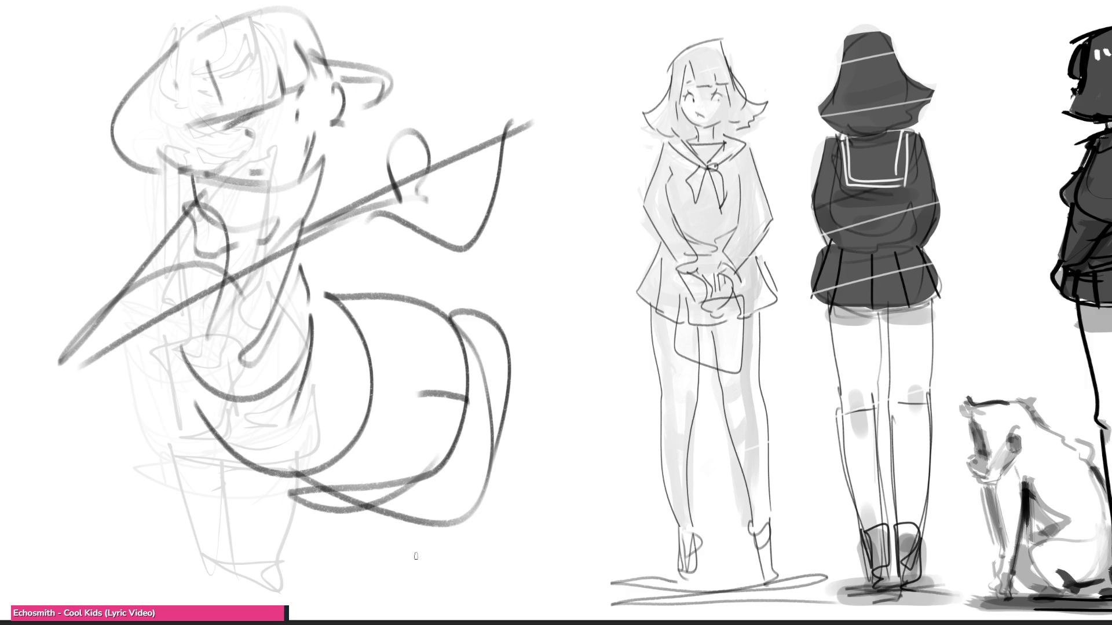
- Draw the crossing lower legs, the feet and a small hat on top of the head
drag(351, 499, 183, 591)
drag(470, 516, 174, 599)
mouse_move(322, 535)
mouse_down()
mouse_move(169, 582)
mouse_move(247, 602)
mouse_up()
mouse_move(418, 537)
mouse_down()
mouse_move(372, 556)
mouse_move(335, 620)
mouse_up()
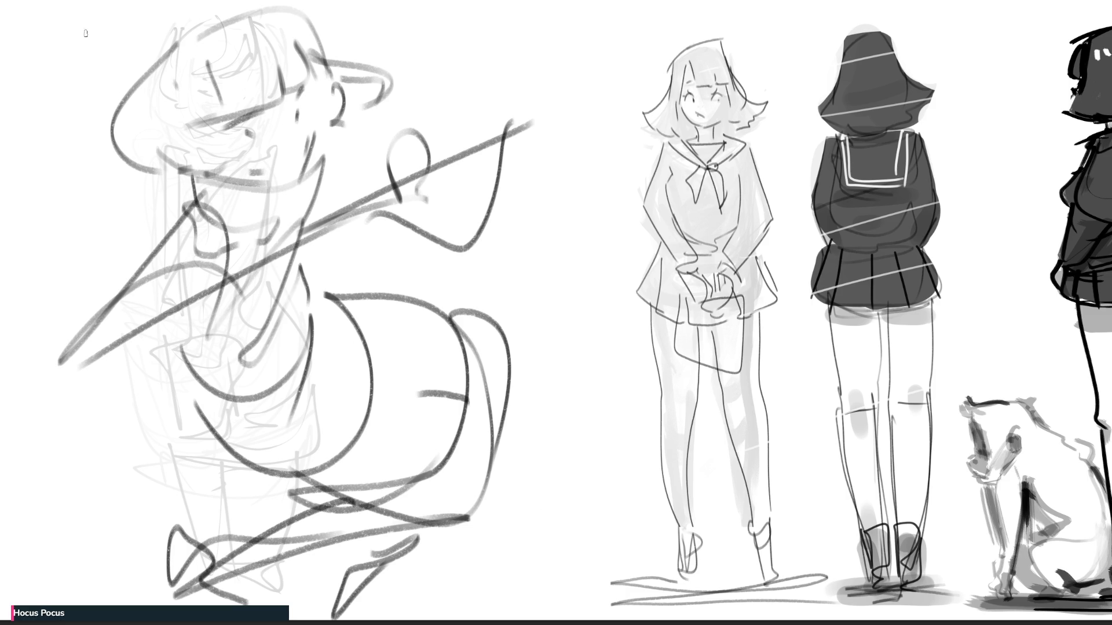
mouse_move(137, 25)
mouse_down()
mouse_move(270, 10)
mouse_move(212, 21)
mouse_move(247, 2)
mouse_move(200, 5)
mouse_up()
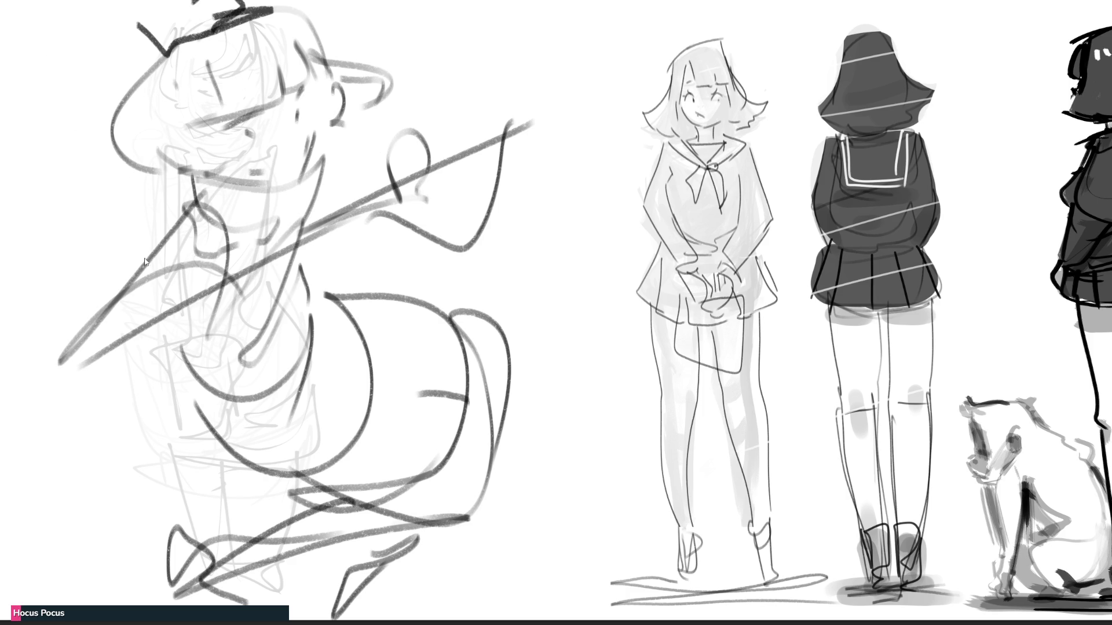
- Mirror the crouching sketch horizontally and erase softly so its lines turn light grey
key(h)
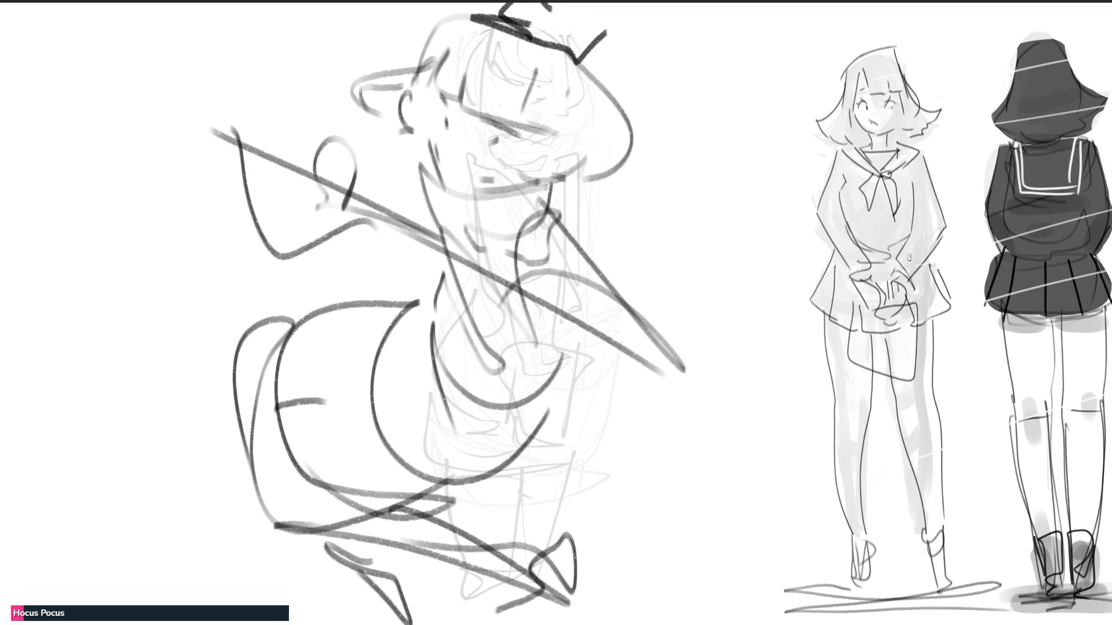
mouse_move(168, 86)
mouse_down()
mouse_move(695, 198)
mouse_move(597, 547)
mouse_up()
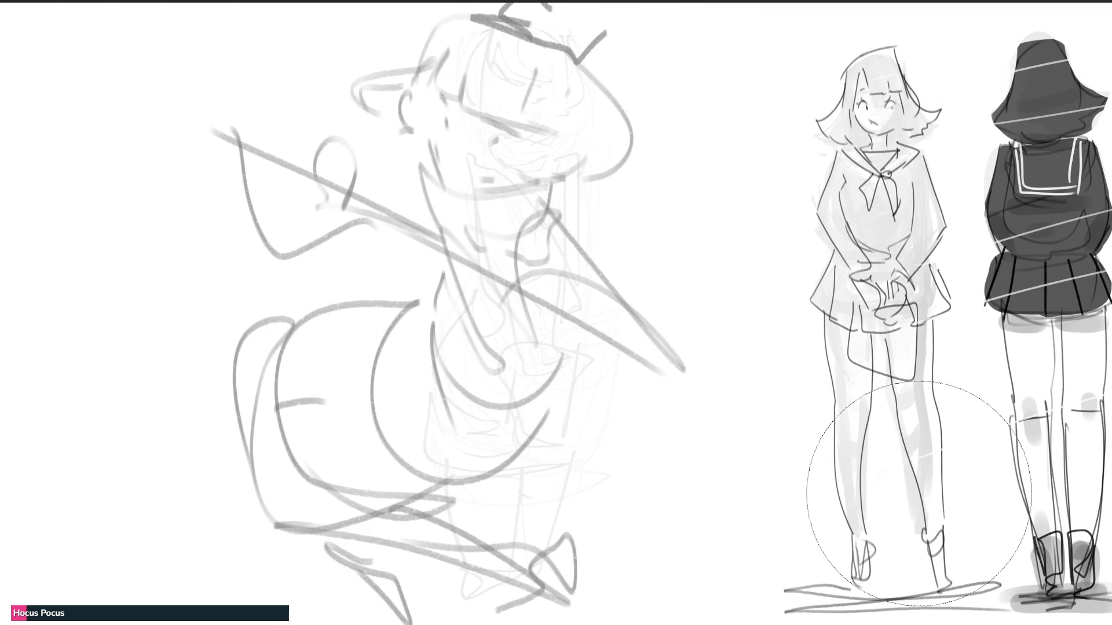
mouse_move(820, 50)
mouse_down()
mouse_move(199, 472)
mouse_move(521, 599)
mouse_up()
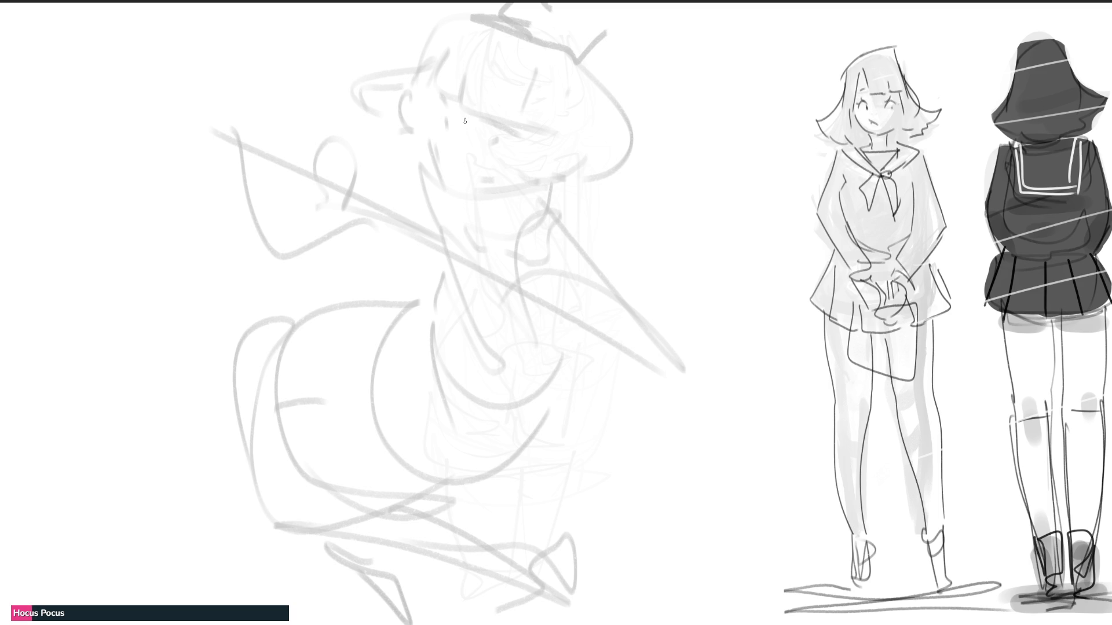
- Ink the closed eyes and brow, redo the hair arc and outline the bobbed hair
mouse_move(438, 51)
mouse_down()
mouse_move(433, 83)
mouse_move(450, 76)
mouse_move(545, 108)
mouse_up()
drag(477, 49, 539, 99)
mouse_move(432, 52)
mouse_down()
mouse_move(482, 14)
mouse_move(568, 108)
mouse_up()
key(ctrl+z)
key(ctrl+z)
key(ctrl+z)
drag(429, 72, 476, 14)
mouse_move(568, 55)
mouse_down()
mouse_move(573, 122)
mouse_move(575, 111)
mouse_up()
drag(439, 48, 420, 139)
drag(416, 76, 410, 152)
mouse_move(441, 116)
mouse_down()
mouse_move(449, 136)
mouse_move(514, 158)
mouse_up()
- Draw the cheek mark, jaw line, lower hairline and right hair curve
drag(439, 94, 442, 102)
drag(447, 169, 449, 183)
mouse_move(432, 146)
mouse_down()
mouse_move(437, 171)
mouse_move(491, 195)
mouse_move(526, 185)
mouse_up()
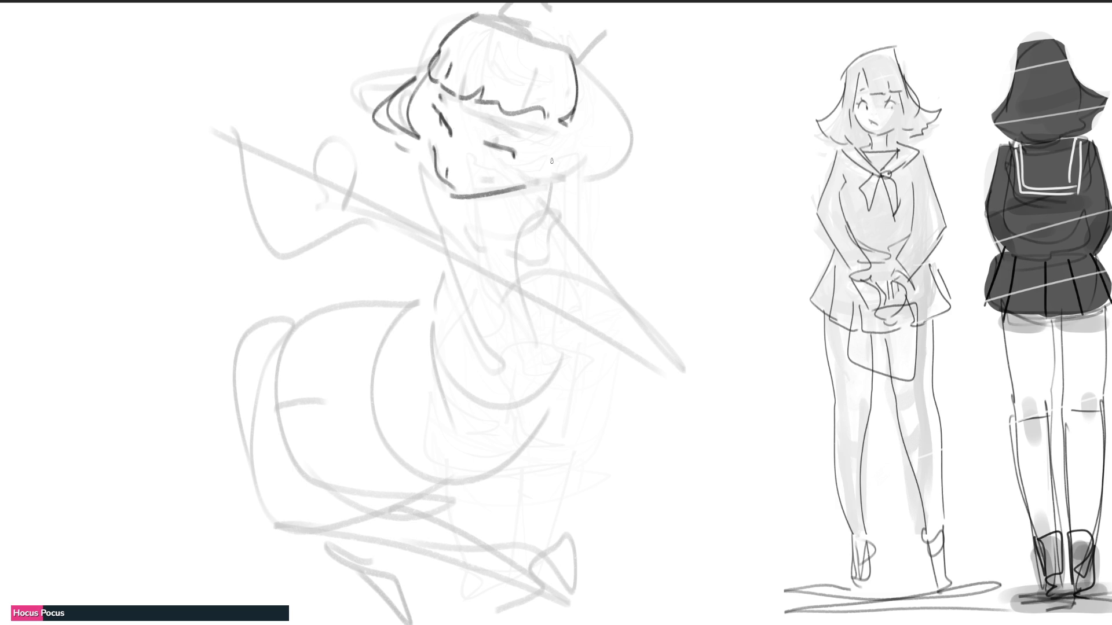
drag(560, 121, 540, 165)
drag(511, 180, 581, 194)
mouse_move(589, 65)
mouse_down()
mouse_move(636, 138)
mouse_move(598, 186)
mouse_up()
- Draw the collar and neck, the long arm with wrist, fingers and cup-shaped sleeve
mouse_move(431, 174)
mouse_down()
mouse_move(414, 197)
mouse_move(525, 193)
mouse_up()
drag(544, 180, 537, 204)
drag(418, 198, 482, 244)
mouse_move(557, 185)
mouse_down()
mouse_move(564, 219)
mouse_move(624, 231)
mouse_move(673, 291)
mouse_up()
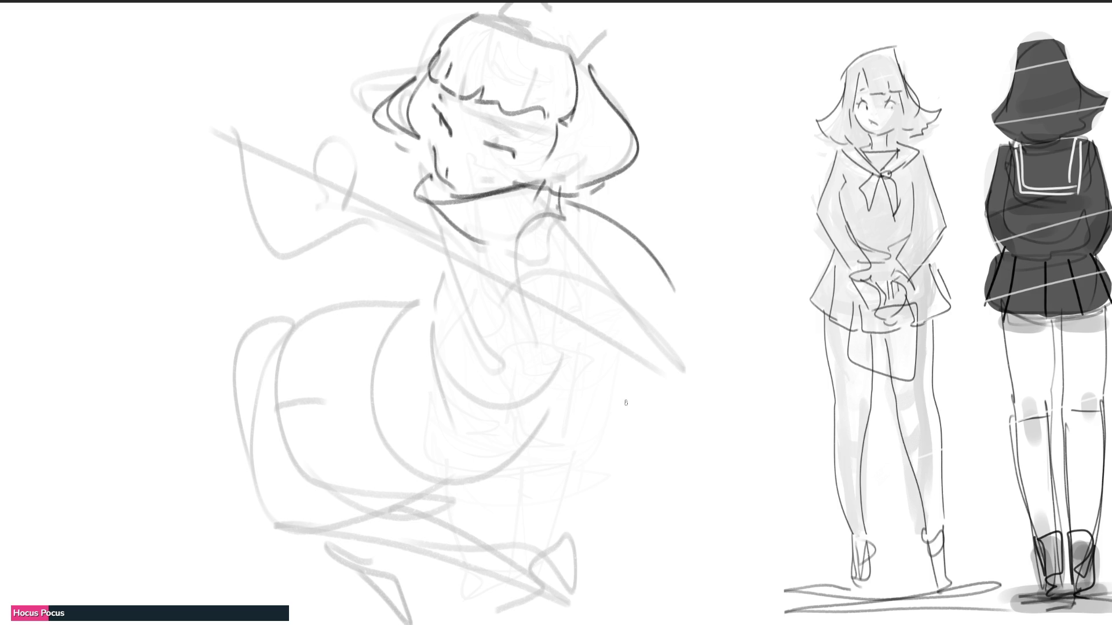
mouse_move(565, 218)
mouse_down()
mouse_move(514, 257)
mouse_move(590, 388)
mouse_move(606, 336)
mouse_move(622, 381)
mouse_move(600, 401)
mouse_move(625, 379)
mouse_up()
mouse_move(625, 382)
mouse_down()
mouse_move(617, 419)
mouse_move(573, 395)
mouse_move(648, 398)
mouse_up()
mouse_move(568, 409)
mouse_down()
mouse_move(640, 407)
mouse_move(613, 502)
mouse_up()
mouse_move(640, 408)
mouse_down()
mouse_move(612, 521)
mouse_move(623, 548)
mouse_up()
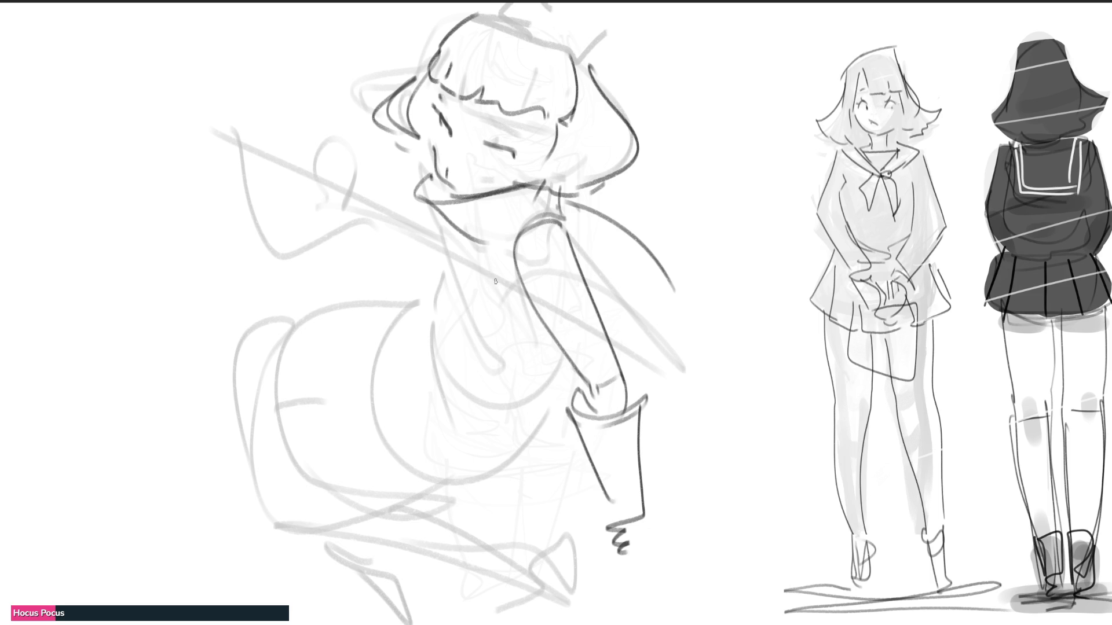
- Draw the chest curves, back contour to the hip, hand at the hip and right arm
mouse_move(469, 237)
mouse_down()
mouse_move(517, 269)
mouse_move(545, 341)
mouse_up()
drag(443, 219, 551, 470)
drag(517, 367, 521, 404)
mouse_move(539, 390)
mouse_down()
mouse_move(556, 438)
mouse_move(532, 435)
mouse_move(622, 399)
mouse_up()
mouse_move(679, 292)
mouse_down()
mouse_move(706, 335)
mouse_move(701, 387)
mouse_up()
mouse_move(628, 371)
mouse_down()
mouse_move(671, 369)
mouse_move(669, 378)
mouse_up()
- Draw the skirt contour, hem and the legs below it
mouse_move(747, 396)
mouse_down()
mouse_move(684, 526)
mouse_move(543, 502)
mouse_up()
drag(753, 431, 739, 455)
mouse_move(763, 408)
mouse_down()
mouse_move(691, 529)
mouse_move(615, 538)
mouse_up()
drag(528, 513, 591, 618)
drag(593, 532, 636, 624)
drag(739, 518, 704, 624)
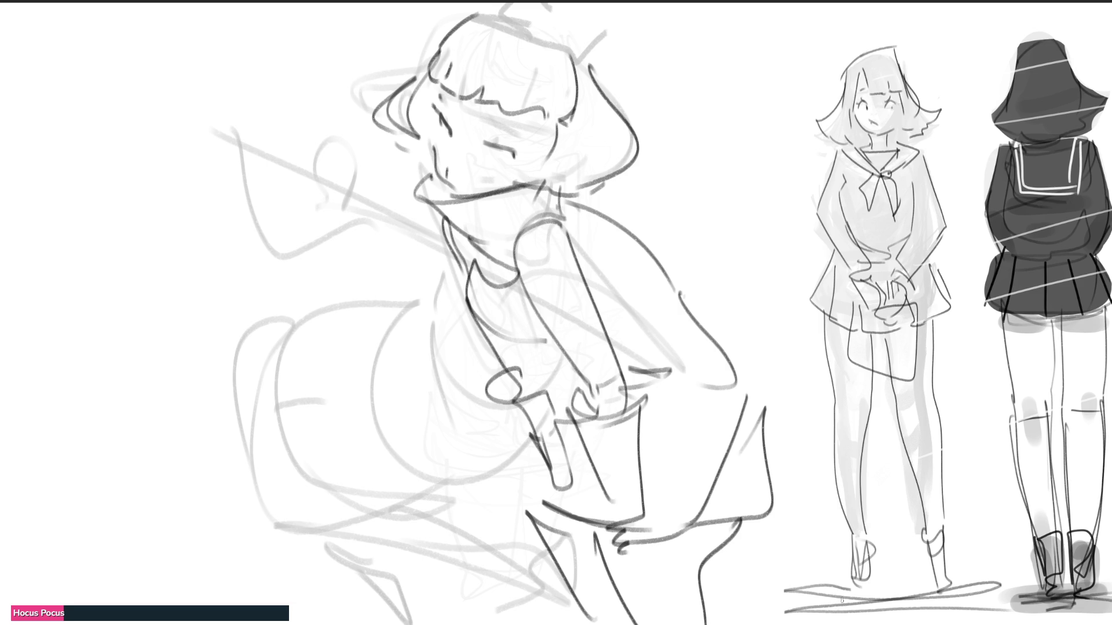
- Free-transform the line drawing, rotating it slightly clockwise and skewing its top edge
key(ctrl+t)
drag(774, 6, 730, 37)
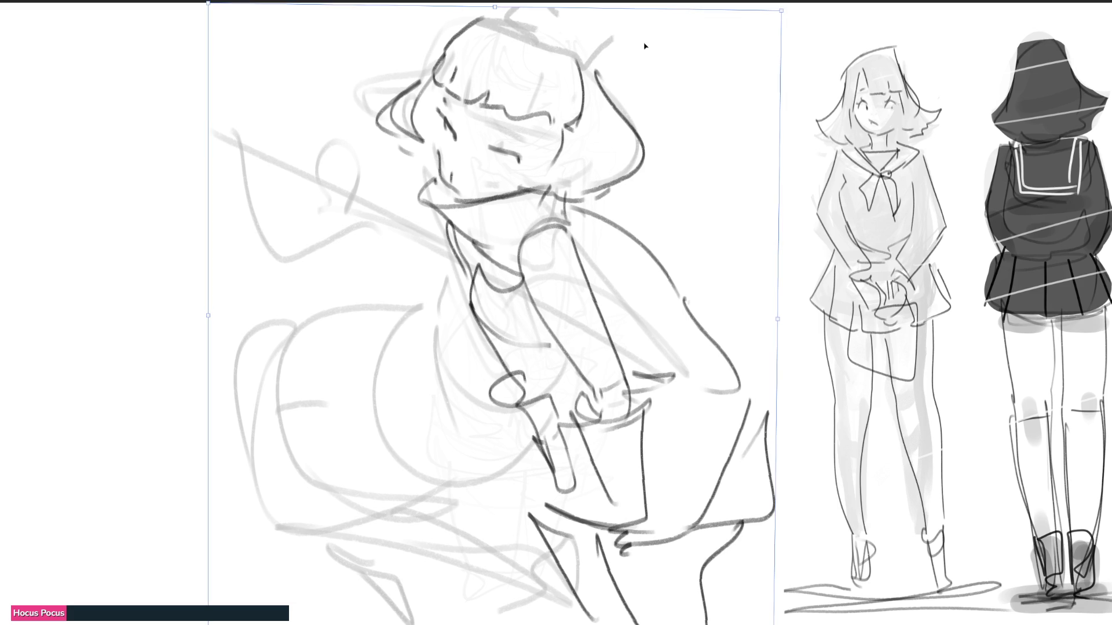
drag(216, 5, 256, 15)
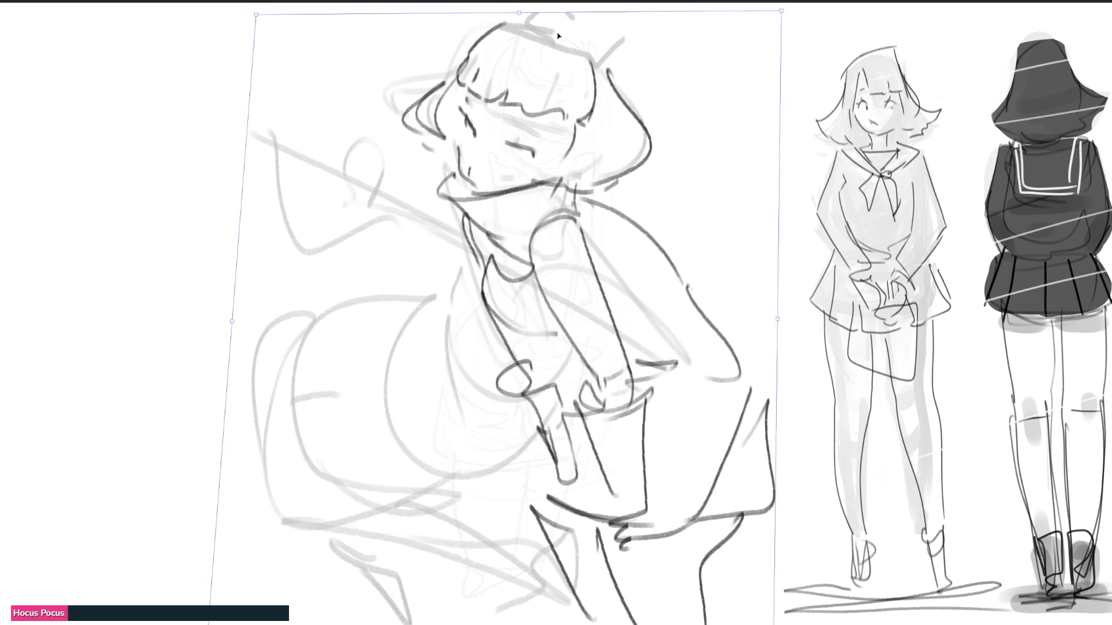
drag(529, 15, 590, 45)
drag(816, 341, 825, 364)
- Stretch, shrink and move the drawing up and left, apply it, then fade its lines to light grey
drag(323, 39, 319, 20)
drag(803, 117, 657, 77)
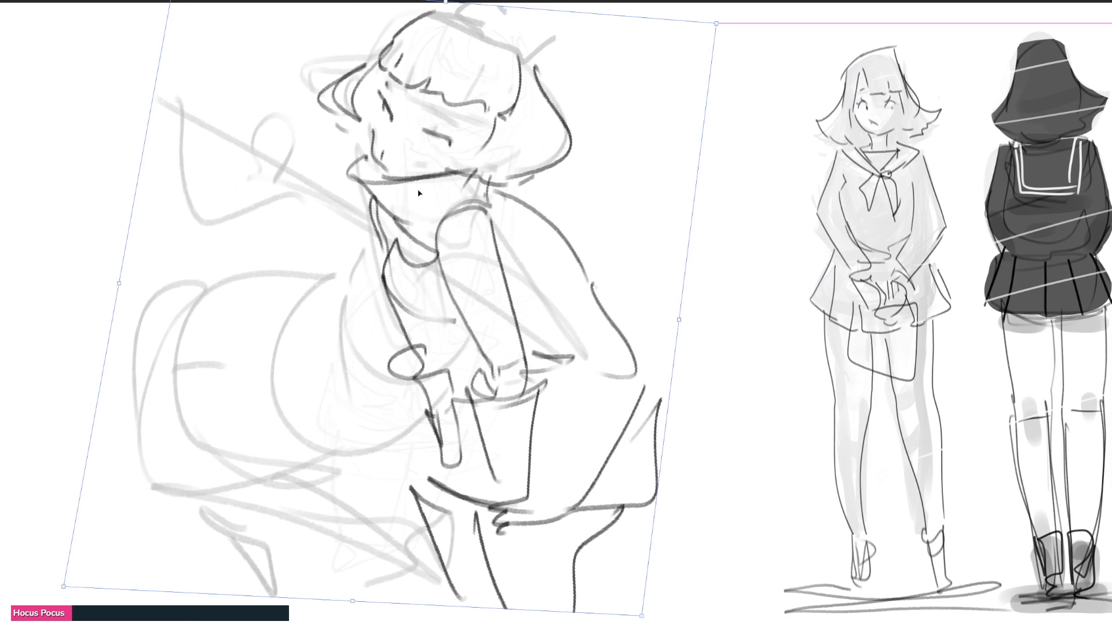
mouse_move(717, 24)
mouse_down()
mouse_move(670, 81)
mouse_move(487, 164)
mouse_move(551, 78)
mouse_up()
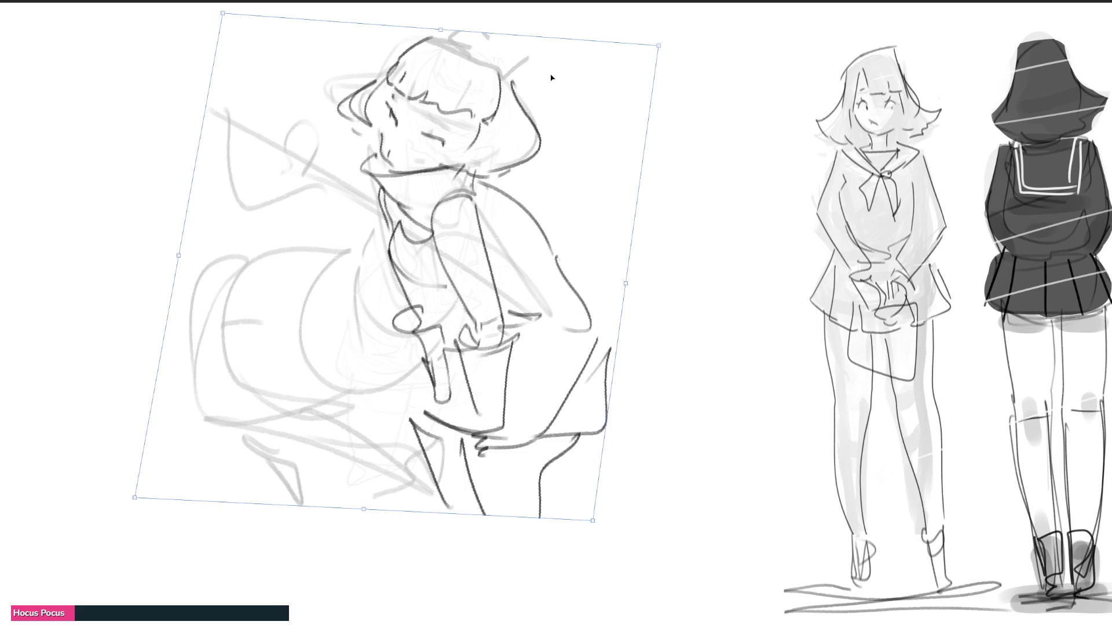
key(b)
drag(295, 302, 640, 267)
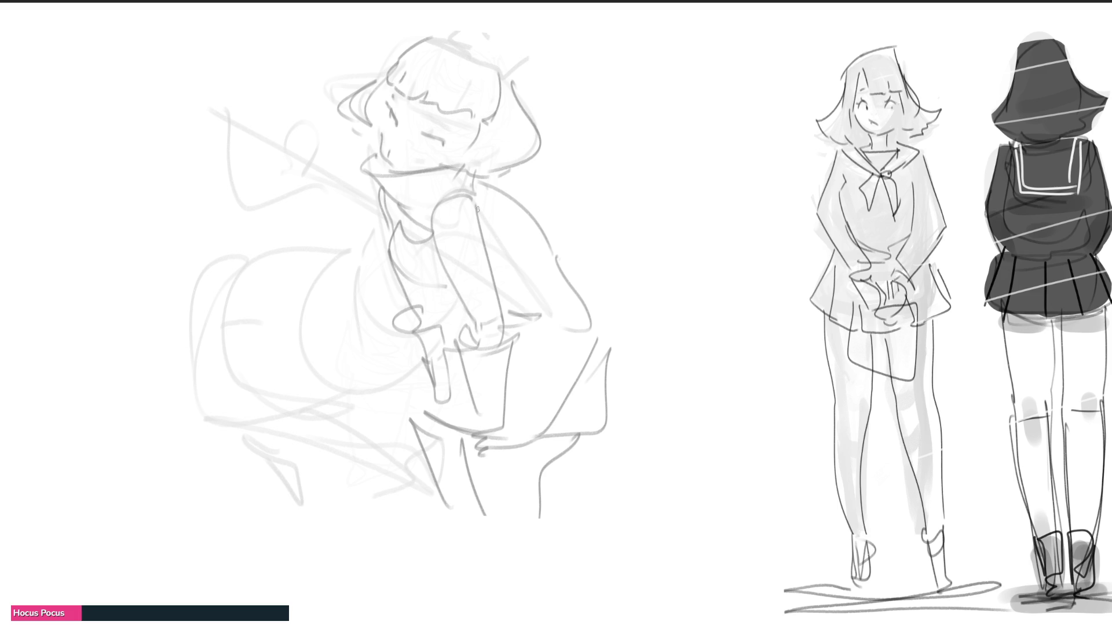
- Draw a bow at the collar and block in the torso box with hatching
mouse_move(322, 154)
mouse_down()
mouse_move(339, 239)
mouse_move(348, 160)
mouse_up()
mouse_move(346, 160)
mouse_down()
mouse_move(357, 233)
mouse_move(340, 243)
mouse_move(372, 201)
mouse_up()
drag(373, 179, 351, 236)
mouse_move(304, 175)
mouse_down()
mouse_move(339, 231)
mouse_move(332, 282)
mouse_move(454, 257)
mouse_move(356, 277)
mouse_move(393, 300)
mouse_up()
mouse_move(368, 233)
mouse_down()
mouse_move(408, 295)
mouse_move(435, 216)
mouse_move(464, 261)
mouse_move(401, 304)
mouse_move(380, 177)
mouse_move(460, 179)
mouse_up()
- Draw the skirt arc, upper leg lines and long legs below the figure
mouse_move(408, 213)
mouse_down()
mouse_move(393, 273)
mouse_move(436, 319)
mouse_up()
drag(473, 252, 467, 407)
mouse_move(474, 306)
mouse_down()
mouse_move(452, 426)
mouse_move(329, 308)
mouse_up()
drag(332, 366, 456, 413)
mouse_move(474, 334)
mouse_down()
mouse_move(367, 504)
mouse_move(422, 565)
mouse_move(454, 478)
mouse_up()
drag(455, 509, 448, 613)
drag(472, 442, 465, 603)
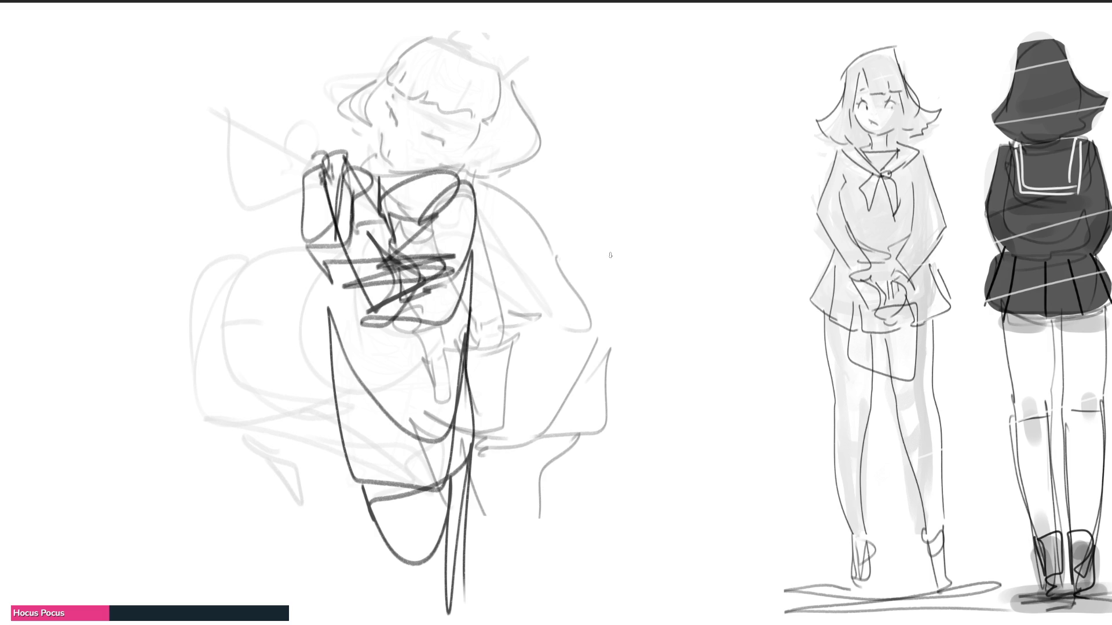
- Draw the shoulder line, undo a stray eye mark and draw hair strands across the head
mouse_move(375, 149)
mouse_down()
mouse_move(374, 162)
mouse_move(451, 167)
mouse_move(432, 142)
mouse_up()
mouse_move(396, 107)
mouse_down()
mouse_move(398, 128)
mouse_move(396, 96)
mouse_move(407, 99)
mouse_up()
drag(443, 99, 445, 116)
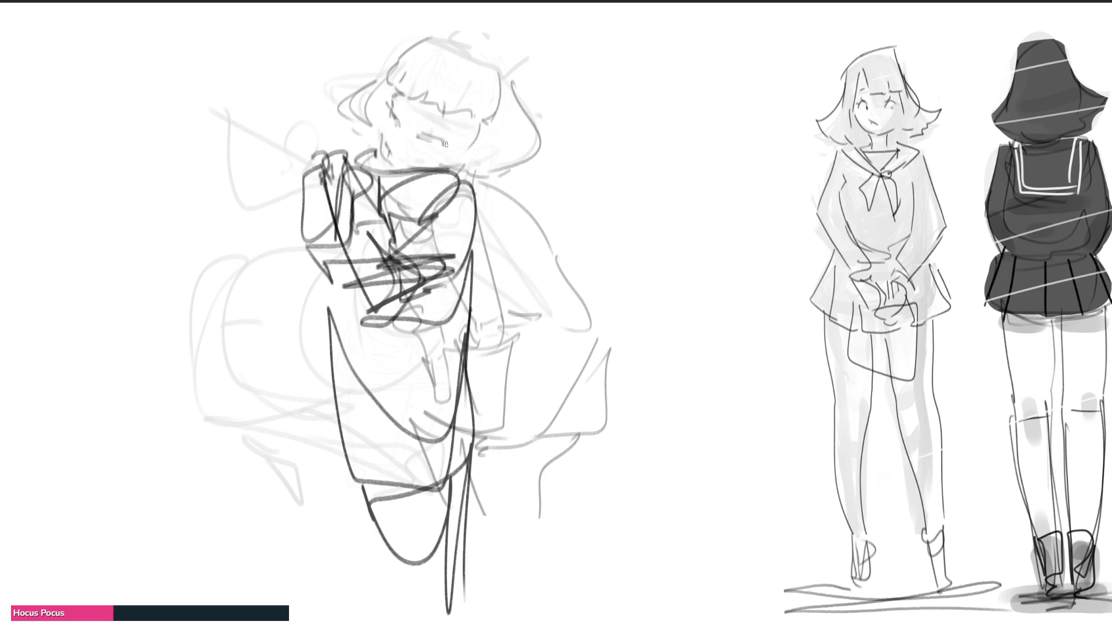
key(ctrl+z)
key(ctrl+z)
mouse_move(388, 110)
mouse_down()
mouse_move(405, 78)
mouse_move(379, 119)
mouse_up()
drag(433, 53, 458, 80)
mouse_move(467, 82)
mouse_down()
mouse_move(481, 111)
mouse_move(525, 143)
mouse_up()
- Draw the hair edge, jaw and a box-shaped hat with top-right detail
drag(509, 136, 472, 149)
mouse_move(344, 74)
mouse_down()
mouse_move(351, 117)
mouse_move(505, 45)
mouse_up()
drag(520, 38, 493, 77)
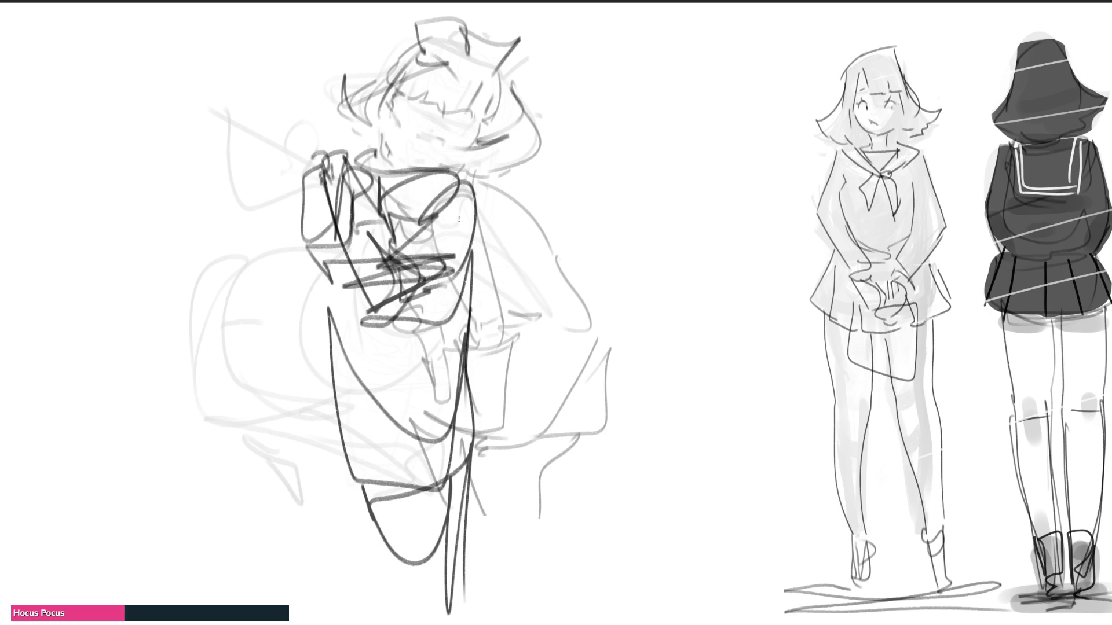
- Block in a small circle, a large oval and lower-torso curves, then shrink the brush
mouse_move(254, 273)
mouse_down()
mouse_move(300, 261)
mouse_move(254, 276)
mouse_up()
mouse_move(265, 235)
mouse_down()
mouse_move(252, 439)
mouse_move(330, 252)
mouse_up()
mouse_move(302, 244)
mouse_down()
mouse_move(355, 352)
mouse_move(323, 427)
mouse_move(473, 282)
mouse_up()
drag(473, 344, 271, 425)
mouse_move(217, 323)
mouse_down()
mouse_move(159, 343)
mouse_move(252, 440)
mouse_up()
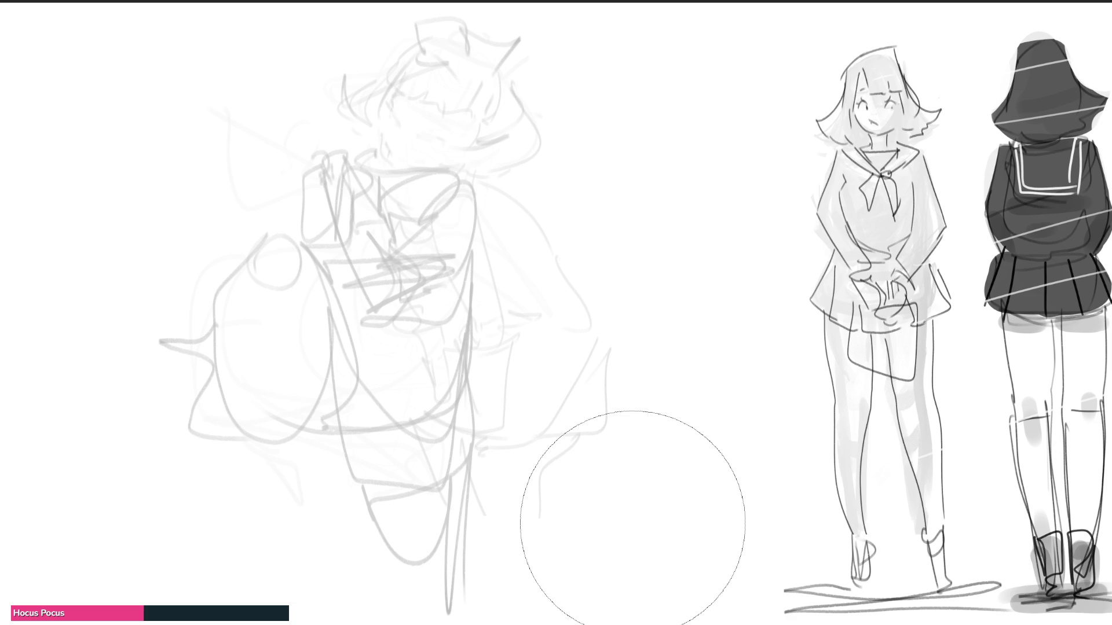
key(b)
- Rough in the head shape with the hat's brim, crown and side
drag(364, 50, 355, 144)
mouse_move(350, 75)
mouse_down()
mouse_move(423, 49)
mouse_move(474, 88)
mouse_up()
drag(361, 143, 498, 102)
drag(426, 133, 470, 120)
mouse_move(358, 67)
mouse_down()
mouse_move(405, 54)
mouse_move(386, 19)
mouse_move(422, 43)
mouse_move(461, 33)
mouse_move(495, 112)
mouse_move(381, 150)
mouse_move(419, 149)
mouse_move(356, 170)
mouse_up()
mouse_move(362, 146)
mouse_down()
mouse_move(449, 153)
mouse_move(447, 173)
mouse_up()
- Rough in the collar, waist, body contour, skirt and leg lines
drag(365, 180, 426, 181)
drag(368, 224, 412, 188)
mouse_move(426, 180)
mouse_down()
mouse_move(439, 209)
mouse_move(388, 290)
mouse_up()
mouse_move(358, 193)
mouse_down()
mouse_move(356, 261)
mouse_move(425, 377)
mouse_move(486, 395)
mouse_move(393, 441)
mouse_move(457, 435)
mouse_up()
mouse_move(346, 429)
mouse_down()
mouse_move(365, 476)
mouse_move(437, 570)
mouse_move(416, 425)
mouse_move(600, 552)
mouse_up()
mouse_move(516, 387)
mouse_down()
mouse_move(662, 572)
mouse_move(690, 586)
mouse_up()
- Rough in the hooked foot, the extended arm with hand and cuff, and the bent arm to the hip
drag(642, 545, 568, 439)
mouse_move(460, 176)
mouse_down()
mouse_move(453, 221)
mouse_move(645, 193)
mouse_up()
mouse_move(660, 168)
mouse_down()
mouse_move(668, 213)
mouse_move(735, 150)
mouse_move(678, 224)
mouse_up()
mouse_move(366, 181)
mouse_down()
mouse_move(277, 263)
mouse_move(329, 353)
mouse_up()
drag(355, 251, 331, 348)
drag(279, 268, 311, 266)
mouse_move(283, 269)
mouse_down()
mouse_move(331, 309)
mouse_move(329, 340)
mouse_up()
mouse_move(546, 171)
mouse_down()
mouse_move(553, 223)
mouse_move(600, 187)
mouse_up()
mouse_move(575, 177)
mouse_down()
mouse_move(634, 172)
mouse_move(612, 197)
mouse_up()
mouse_move(455, 221)
mouse_down()
mouse_move(434, 278)
mouse_move(440, 343)
mouse_up()
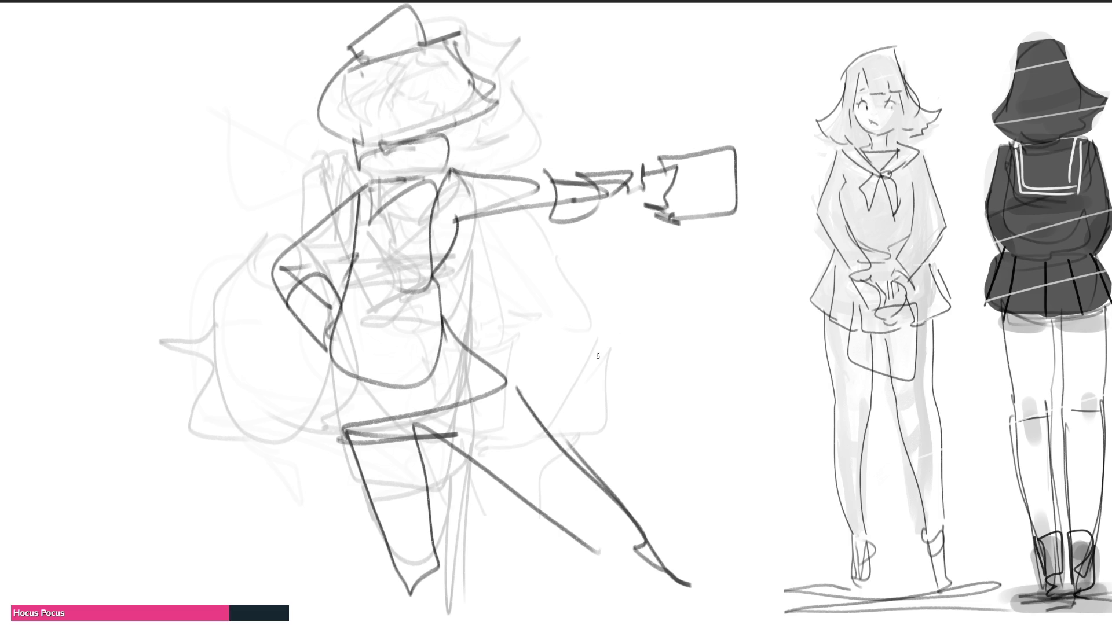
- Erase stray rough strokes, then ink the bangs, framing hair and the hat brim and crown
mouse_move(546, 373)
mouse_down()
mouse_move(391, 130)
mouse_move(261, 391)
mouse_move(647, 546)
mouse_move(658, 211)
mouse_move(397, 396)
mouse_move(373, 534)
mouse_up()
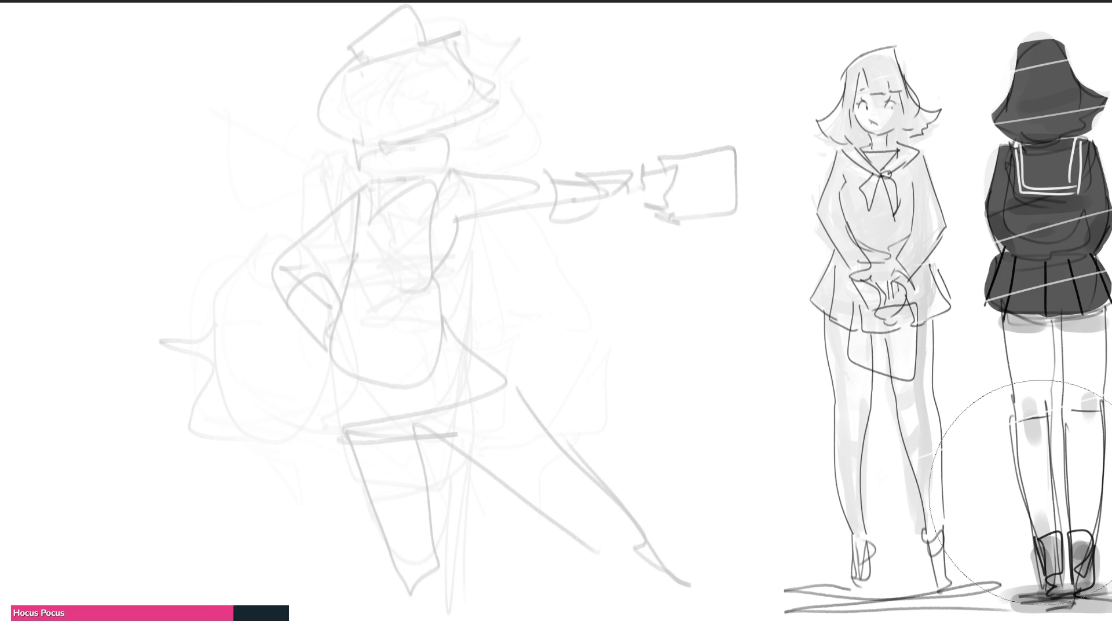
key(e)
mouse_move(358, 62)
mouse_down()
mouse_move(381, 79)
mouse_move(426, 57)
mouse_move(432, 112)
mouse_up()
drag(420, 116, 449, 127)
mouse_move(441, 37)
mouse_down()
mouse_move(488, 96)
mouse_move(459, 127)
mouse_up()
drag(356, 80, 349, 127)
mouse_move(355, 59)
mouse_down()
mouse_move(326, 127)
mouse_move(333, 137)
mouse_move(357, 54)
mouse_move(435, 30)
mouse_up()
drag(355, 39, 364, 25)
mouse_move(359, 29)
mouse_down()
mouse_move(423, 23)
mouse_move(378, 28)
mouse_up()
mouse_move(373, 26)
mouse_down()
mouse_move(372, 5)
mouse_move(435, 31)
mouse_up()
- Ink the eyes, eyebrows, jaw curve and the collar under the chin
mouse_move(364, 86)
mouse_down()
mouse_move(367, 101)
mouse_move(407, 96)
mouse_up()
mouse_move(416, 84)
mouse_down()
mouse_move(415, 95)
mouse_move(385, 75)
mouse_up()
drag(403, 77, 411, 69)
mouse_move(379, 116)
mouse_down()
mouse_move(382, 135)
mouse_move(408, 139)
mouse_move(422, 127)
mouse_up()
mouse_move(357, 150)
mouse_down()
mouse_move(381, 137)
mouse_move(365, 170)
mouse_up()
mouse_move(351, 157)
mouse_down()
mouse_move(429, 129)
mouse_move(445, 171)
mouse_up()
mouse_move(436, 169)
mouse_down()
mouse_move(370, 179)
mouse_move(429, 160)
mouse_up()
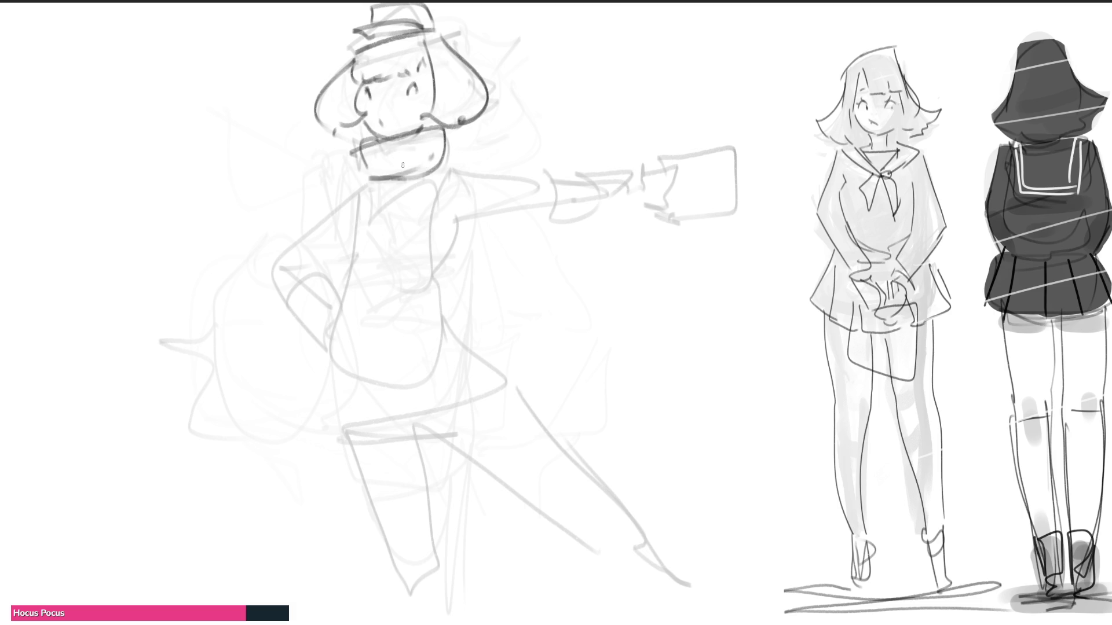
- Ink the pendant, the button row down the front, the skirt hem and torso side contours
mouse_move(371, 181)
mouse_down()
mouse_move(429, 169)
mouse_move(369, 248)
mouse_move(387, 233)
mouse_move(389, 275)
mouse_move(368, 304)
mouse_move(370, 334)
mouse_move(391, 363)
mouse_move(382, 402)
mouse_move(403, 381)
mouse_up()
mouse_move(403, 381)
mouse_down()
mouse_move(391, 404)
mouse_move(404, 453)
mouse_move(420, 450)
mouse_up()
key(ctrl+z)
mouse_move(396, 410)
mouse_down()
mouse_move(413, 457)
mouse_move(524, 402)
mouse_move(485, 353)
mouse_up()
drag(453, 271, 472, 354)
drag(438, 172, 452, 291)
drag(354, 185, 348, 267)
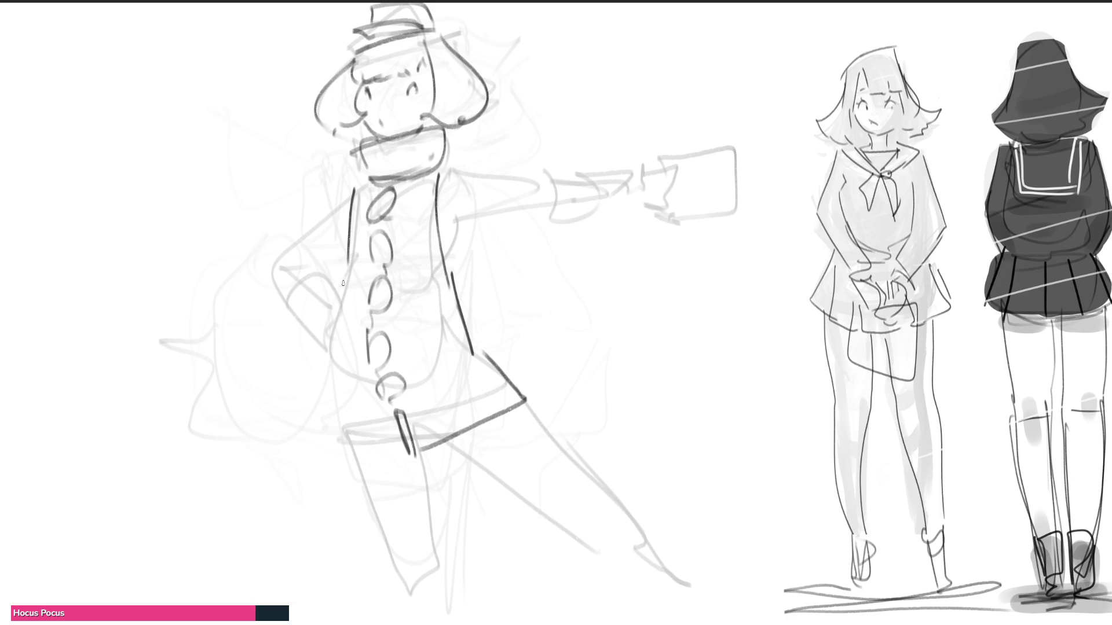
- Ink the arm bending to the hip and the extended arm's sleeve, cuff and hand
mouse_move(359, 182)
mouse_down()
mouse_move(278, 264)
mouse_move(328, 254)
mouse_up()
mouse_move(271, 265)
mouse_down()
mouse_move(331, 259)
mouse_move(340, 308)
mouse_up()
drag(328, 257, 356, 320)
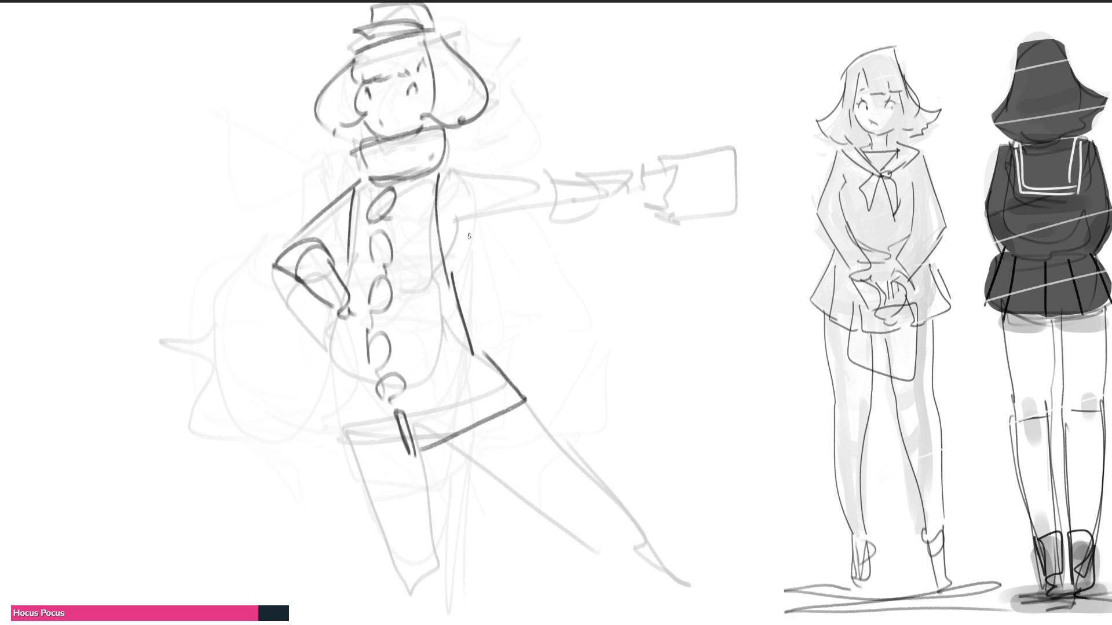
mouse_move(497, 186)
mouse_down()
mouse_move(509, 227)
mouse_move(516, 191)
mouse_move(511, 217)
mouse_move(455, 224)
mouse_move(455, 245)
mouse_up()
mouse_move(455, 246)
mouse_down()
mouse_move(488, 219)
mouse_move(453, 238)
mouse_up()
mouse_move(511, 191)
mouse_down()
mouse_move(516, 207)
mouse_move(460, 243)
mouse_up()
mouse_move(448, 241)
mouse_down()
mouse_move(460, 291)
mouse_move(485, 282)
mouse_up()
drag(491, 226, 495, 271)
mouse_move(515, 224)
mouse_down()
mouse_move(507, 267)
mouse_move(527, 261)
mouse_up()
mouse_move(508, 268)
mouse_down()
mouse_move(489, 277)
mouse_move(521, 289)
mouse_move(503, 297)
mouse_up()
mouse_move(441, 175)
mouse_down()
mouse_move(484, 205)
mouse_move(449, 238)
mouse_move(461, 275)
mouse_up()
- Ink the hip, skirt hem and both legs with banded tall boots
mouse_move(326, 315)
mouse_down()
mouse_move(337, 445)
mouse_move(393, 448)
mouse_move(406, 605)
mouse_up()
mouse_move(420, 454)
mouse_down()
mouse_move(396, 558)
mouse_move(353, 495)
mouse_move(431, 483)
mouse_up()
drag(419, 496, 432, 553)
drag(366, 542, 405, 547)
drag(368, 542, 407, 622)
drag(423, 528, 445, 621)
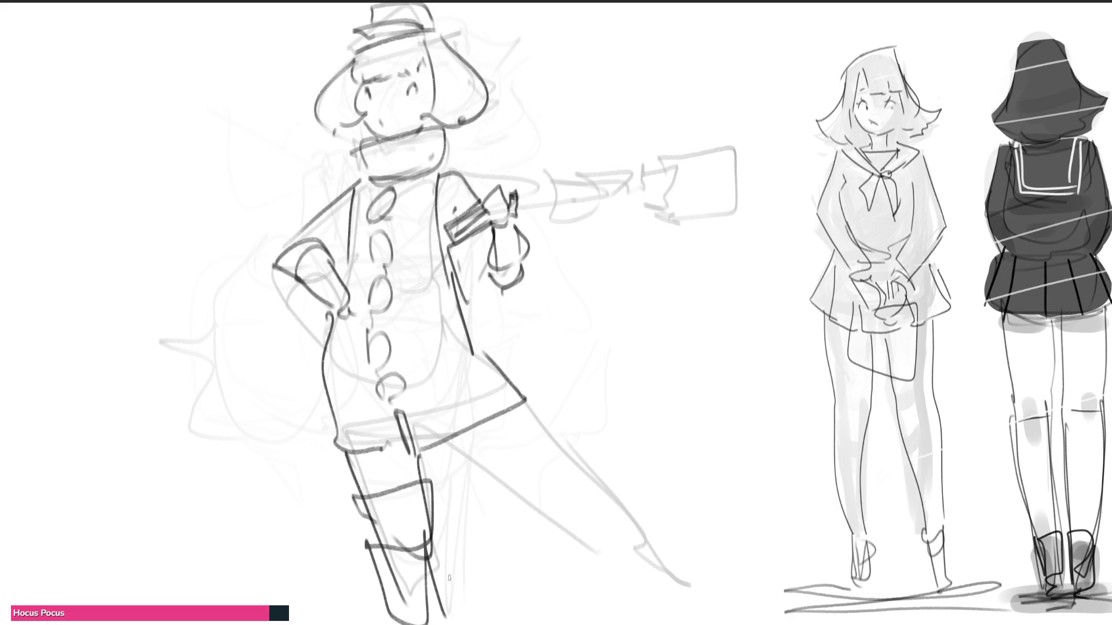
mouse_move(449, 444)
mouse_down()
mouse_move(527, 420)
mouse_move(469, 480)
mouse_up()
mouse_move(470, 479)
mouse_down()
mouse_move(535, 436)
mouse_move(486, 499)
mouse_up()
drag(544, 455, 499, 509)
mouse_move(546, 453)
mouse_down()
mouse_move(561, 495)
mouse_move(494, 504)
mouse_up()
drag(502, 504, 570, 587)
drag(551, 460, 609, 616)
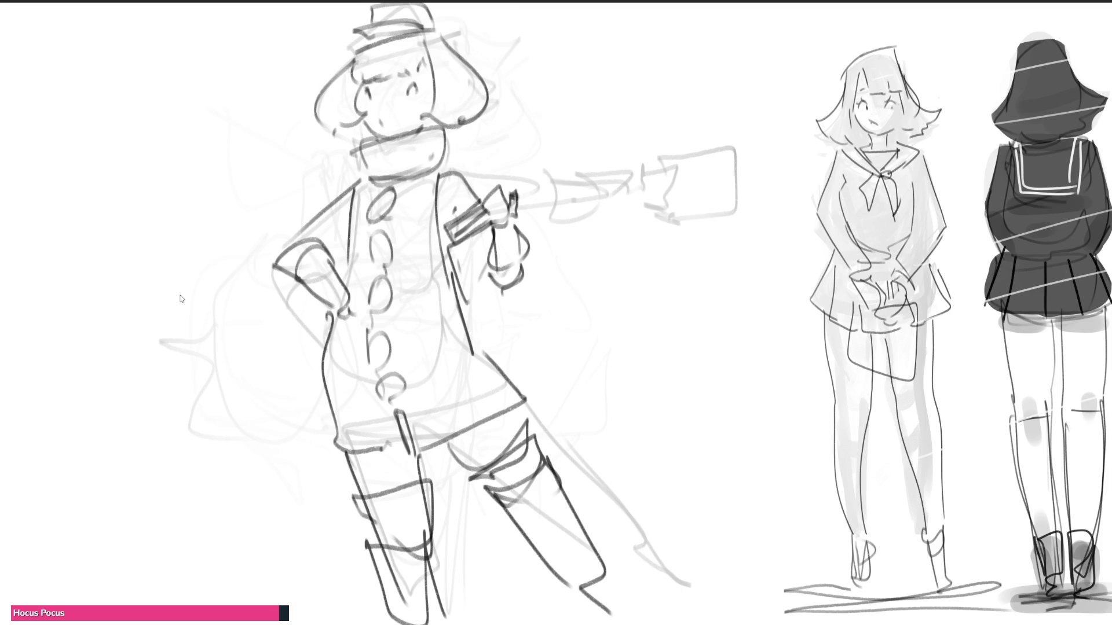
- Mirror the inked figure, then shrink it slightly, nudge it right and keep it upright
key(m)
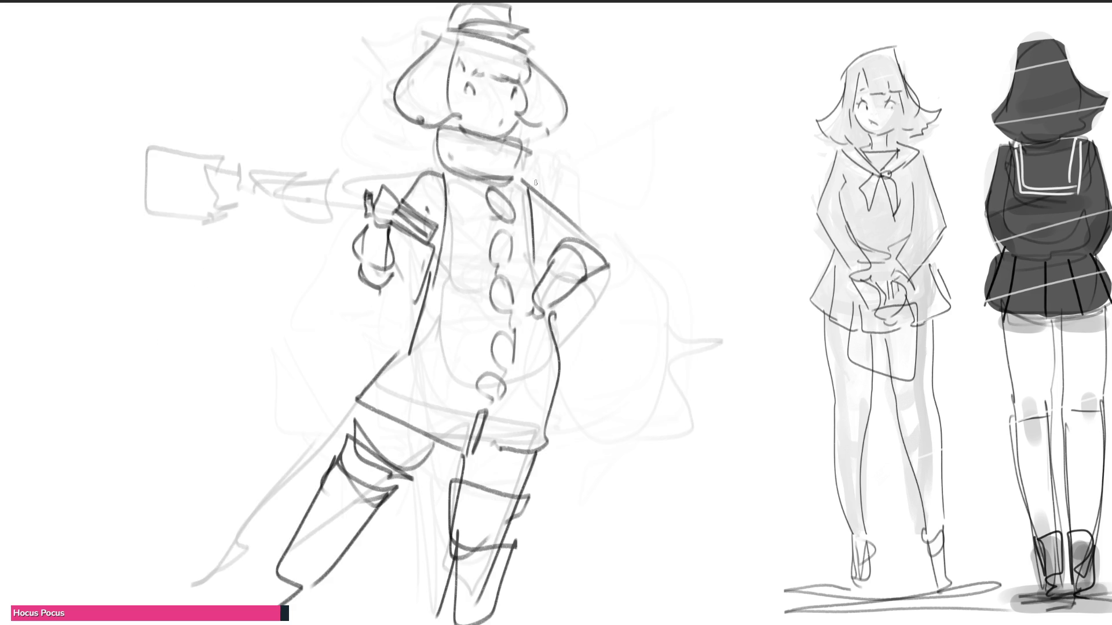
key(ctrl+t)
drag(782, 256, 777, 231)
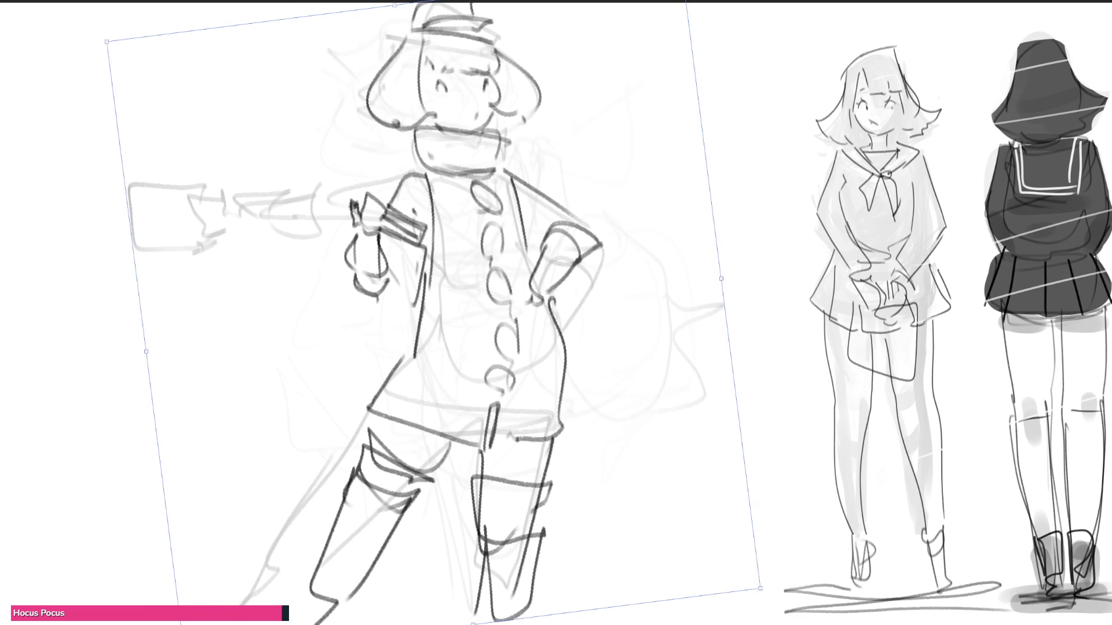
drag(721, 287, 667, 344)
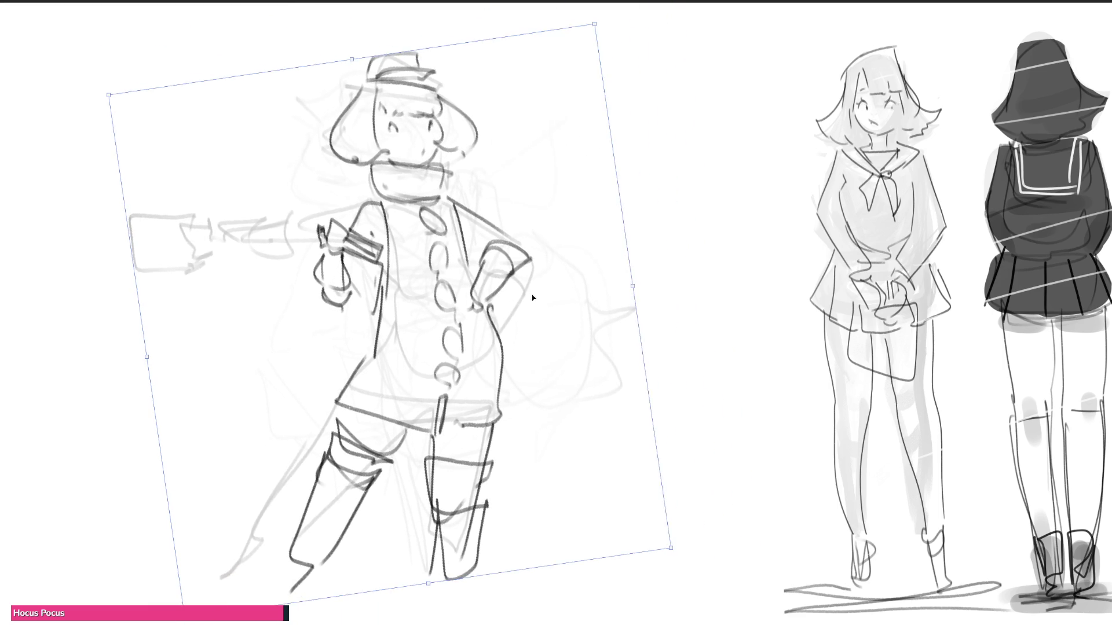
key(Return)
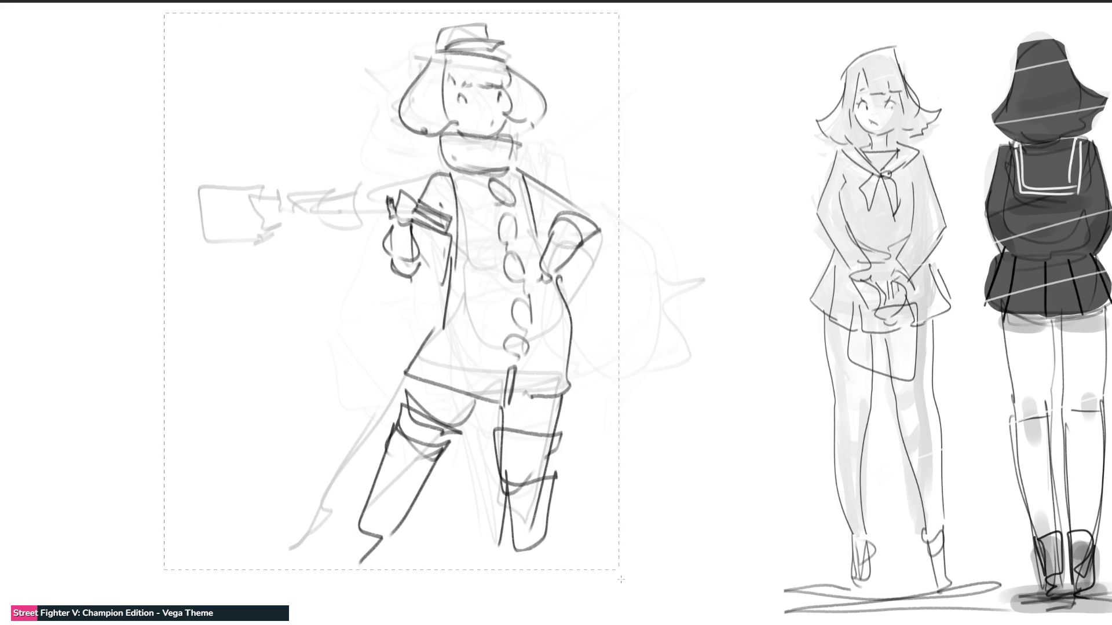
- Widen the figure, scale it down, shift it up-left and clear the selection
drag(618, 570, 742, 624)
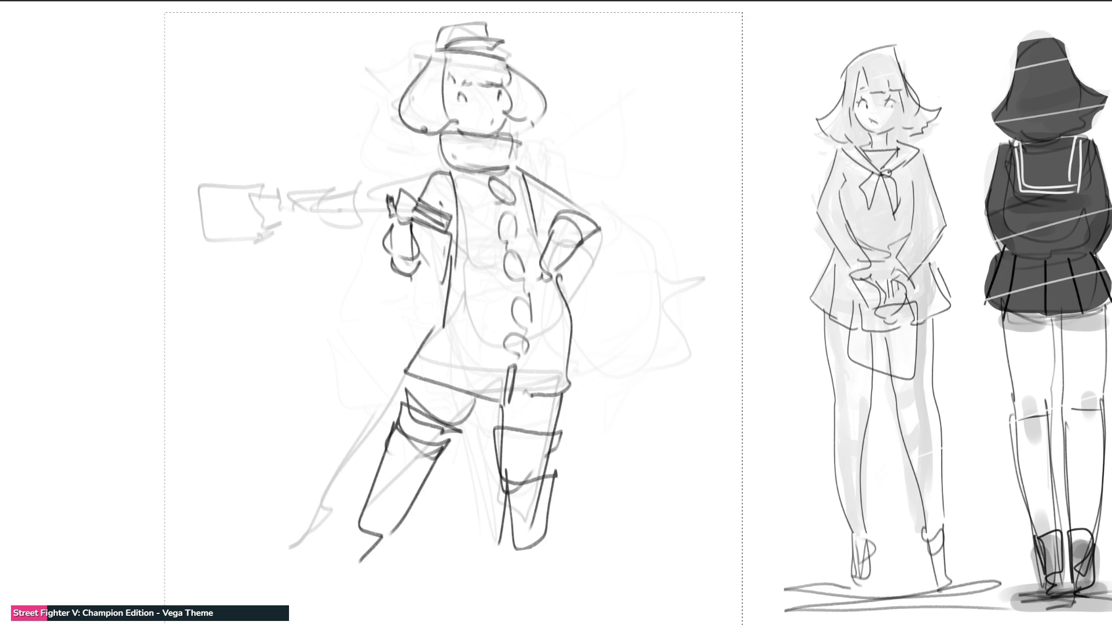
drag(657, 183, 746, 87)
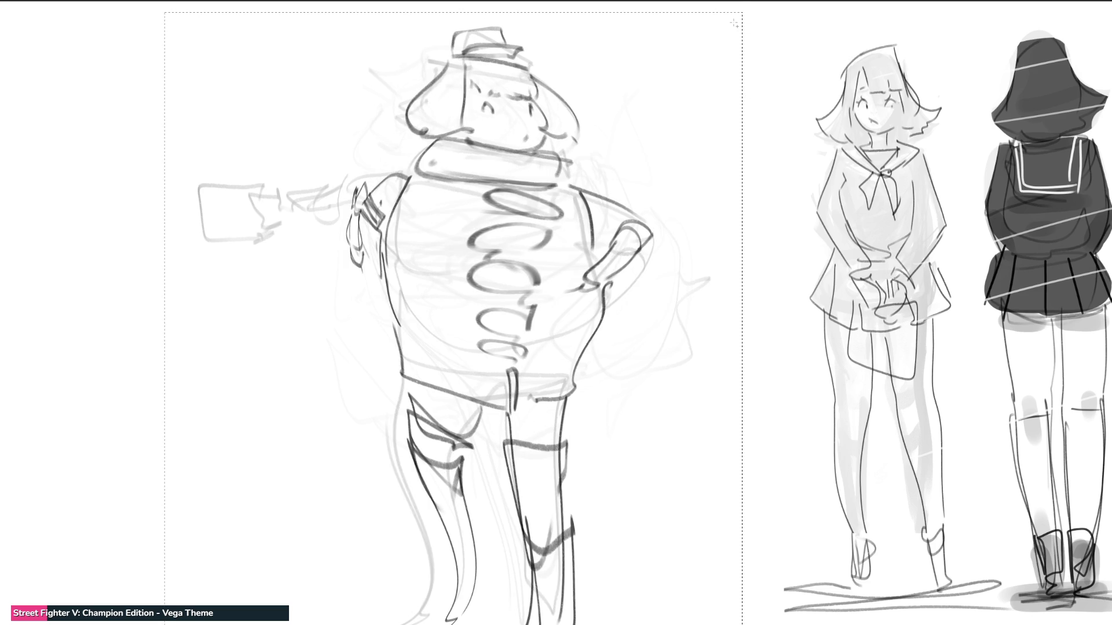
mouse_move(734, 24)
mouse_down()
mouse_move(639, 135)
mouse_move(606, 22)
mouse_up()
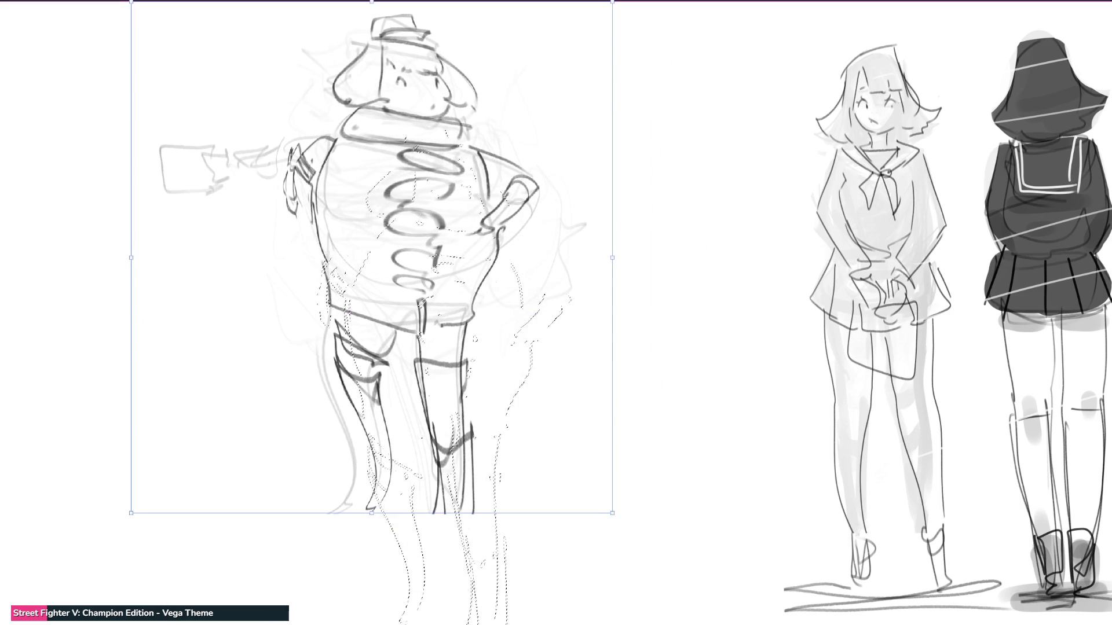
key(Return)
key(ctrl+d)
- Fade the whole inked figure to light grey with a large soft eraser
key(b)
mouse_move(406, 120)
mouse_down()
mouse_move(390, 439)
mouse_move(527, 139)
mouse_move(263, 472)
mouse_up()
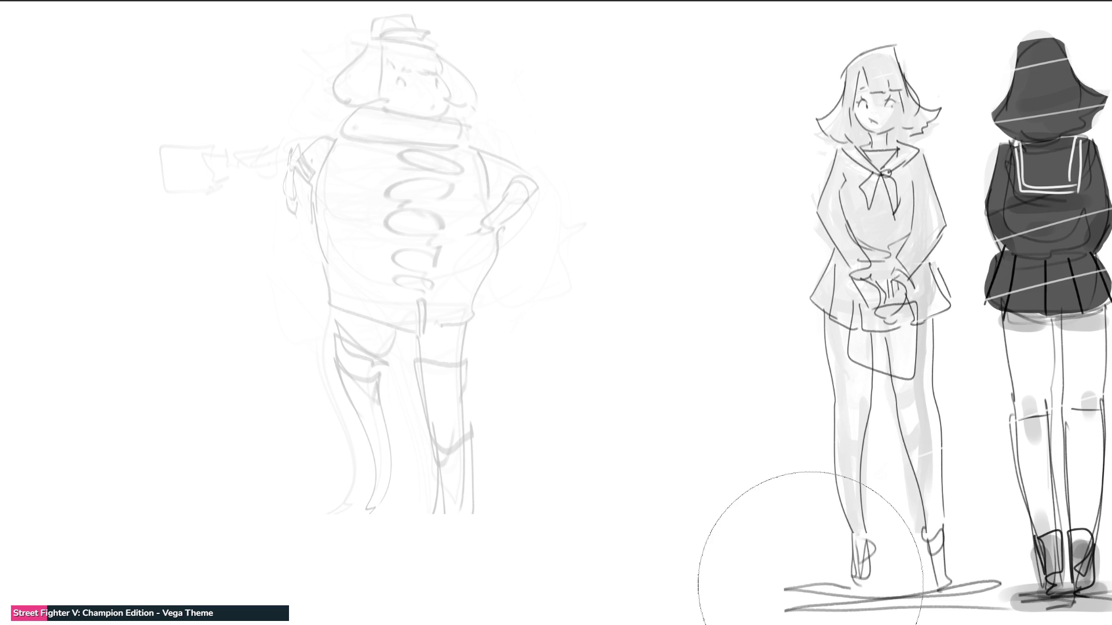
key(b)
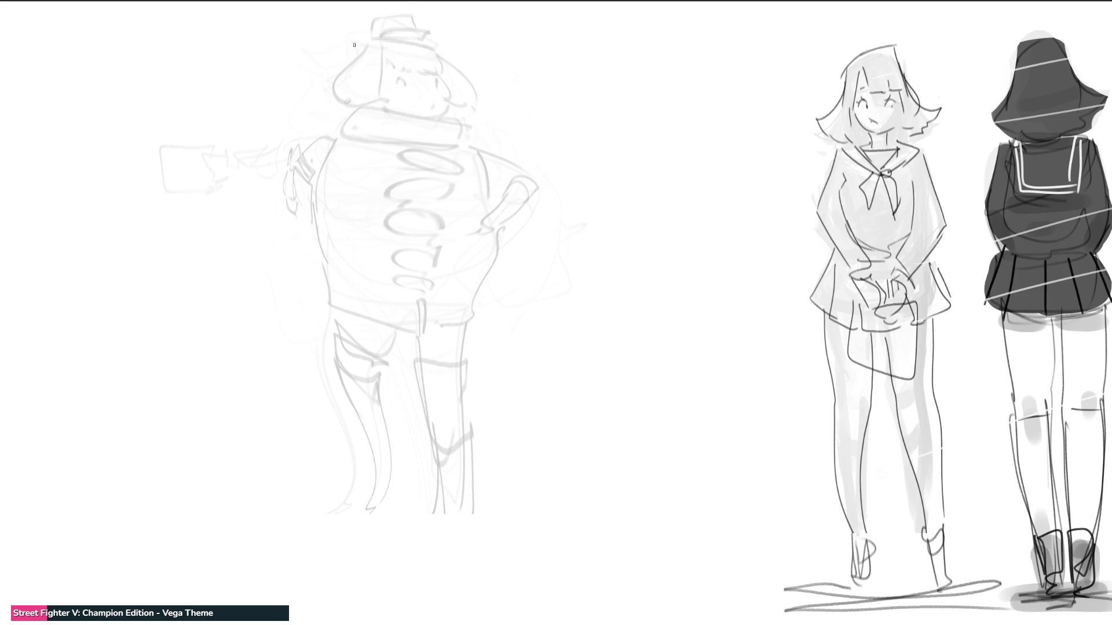
- Sketch the bob hair outline with bangs, undoing a stray eye mark
mouse_move(356, 40)
mouse_down()
mouse_move(351, 103)
mouse_move(374, 99)
mouse_up()
mouse_move(377, 52)
mouse_down()
mouse_move(379, 108)
mouse_move(379, 74)
mouse_move(427, 71)
mouse_up()
mouse_move(358, 36)
mouse_down()
mouse_move(410, 31)
mouse_move(437, 99)
mouse_up()
drag(430, 42, 445, 105)
mouse_move(388, 83)
mouse_down()
mouse_move(424, 93)
mouse_move(400, 89)
mouse_move(403, 76)
mouse_move(405, 123)
mouse_move(421, 120)
mouse_up()
key(ctrl+z)
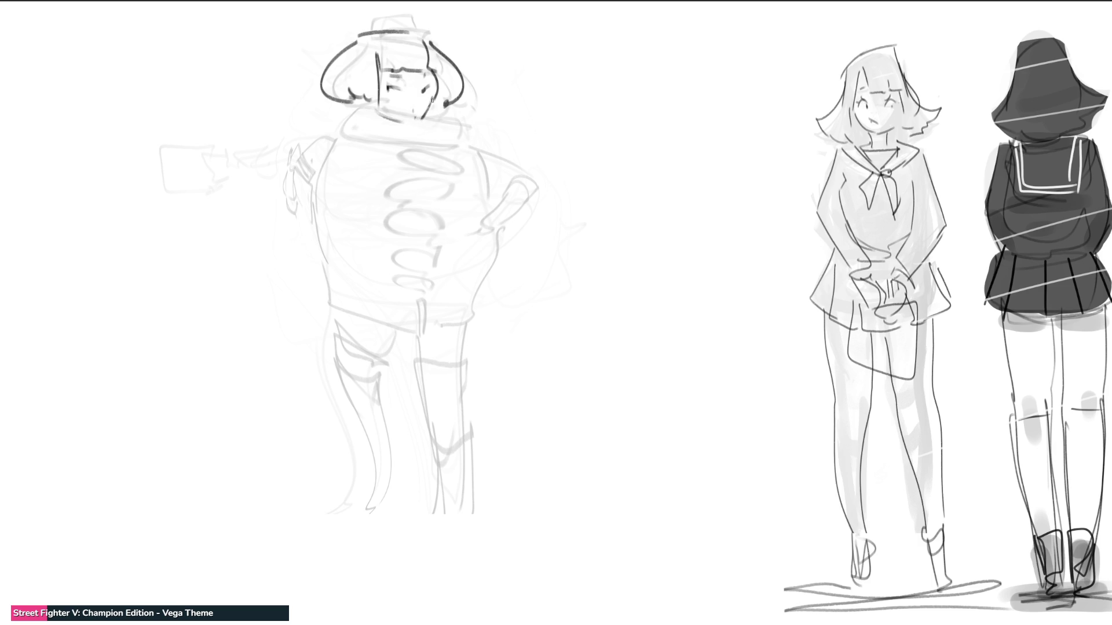
- Draw the chin, jaw curve and the collar under it
drag(381, 111, 429, 126)
drag(437, 111, 426, 130)
drag(363, 103, 428, 126)
mouse_move(364, 104)
mouse_down()
mouse_move(366, 144)
mouse_move(437, 133)
mouse_up()
drag(443, 118, 438, 139)
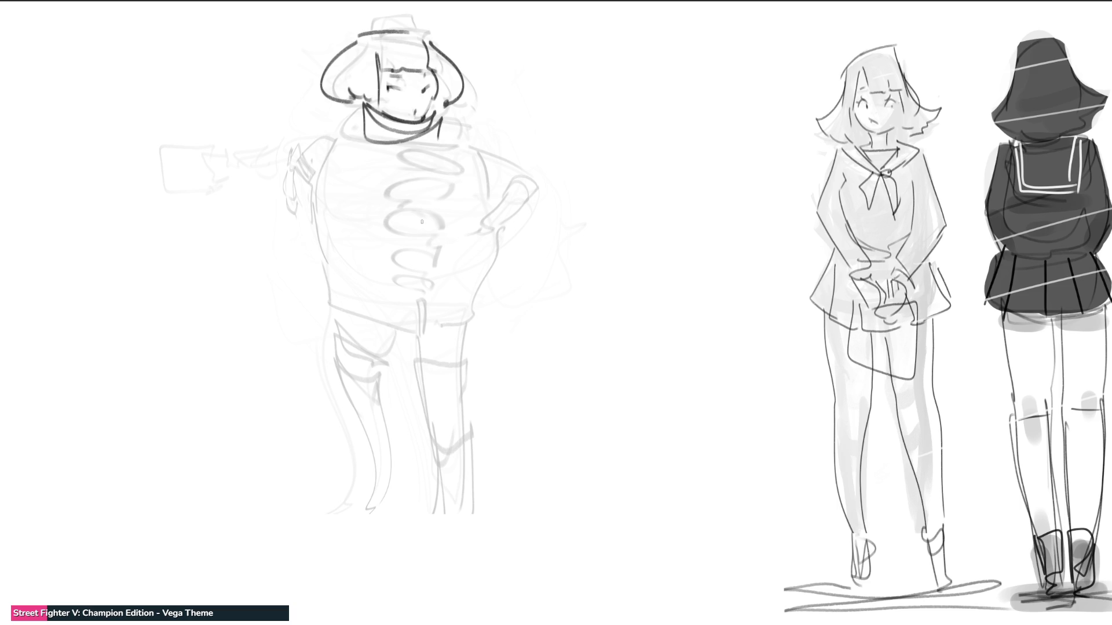
- Draw the arm across the torso, redoing it as a bent V shape
mouse_move(364, 143)
mouse_down()
mouse_move(353, 165)
mouse_move(368, 217)
mouse_up()
drag(351, 174, 399, 262)
drag(397, 191, 409, 262)
key(ctrl+z)
mouse_move(380, 177)
mouse_down()
mouse_move(400, 231)
mouse_move(375, 238)
mouse_up()
drag(455, 157, 398, 209)
mouse_move(454, 163)
mouse_down()
mouse_move(392, 256)
mouse_move(435, 180)
mouse_move(494, 145)
mouse_move(450, 236)
mouse_up()
- Draw the book held below the hand and the torso contours around it
drag(511, 146, 474, 231)
mouse_move(454, 162)
mouse_down()
mouse_move(469, 230)
mouse_move(447, 245)
mouse_up()
mouse_move(466, 245)
mouse_down()
mouse_move(505, 227)
mouse_move(472, 243)
mouse_up()
drag(468, 158, 510, 234)
mouse_move(401, 166)
mouse_down()
mouse_move(399, 151)
mouse_move(434, 174)
mouse_move(446, 145)
mouse_move(464, 166)
mouse_up()
mouse_move(339, 105)
mouse_down()
mouse_move(367, 111)
mouse_move(351, 180)
mouse_up()
mouse_move(357, 207)
mouse_down()
mouse_move(431, 289)
mouse_move(491, 316)
mouse_up()
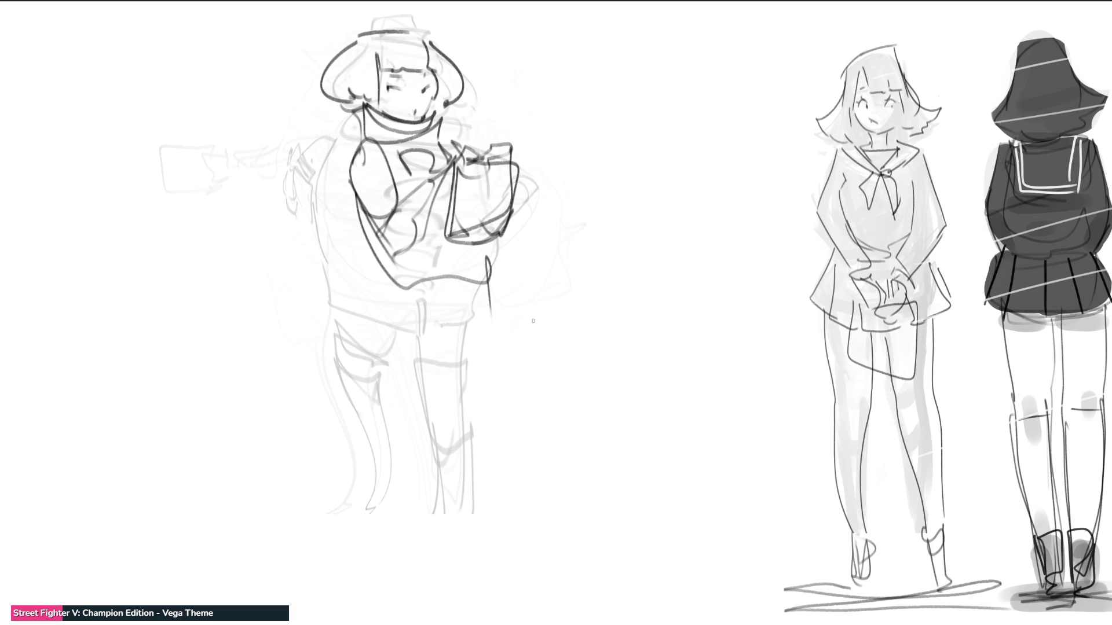
- Draw a bag hanging from the arm with strap lines below it
mouse_move(363, 218)
mouse_down()
mouse_move(413, 285)
mouse_move(501, 304)
mouse_move(401, 347)
mouse_up()
drag(384, 282, 464, 369)
drag(502, 280, 508, 372)
drag(480, 302, 470, 417)
drag(505, 349, 473, 416)
- Draw the two long leg outlines, then mirror the figure horizontally
mouse_move(385, 297)
mouse_down()
mouse_move(446, 408)
mouse_move(409, 477)
mouse_up()
mouse_move(446, 440)
mouse_down()
mouse_move(415, 603)
mouse_move(473, 562)
mouse_up()
drag(461, 465, 483, 574)
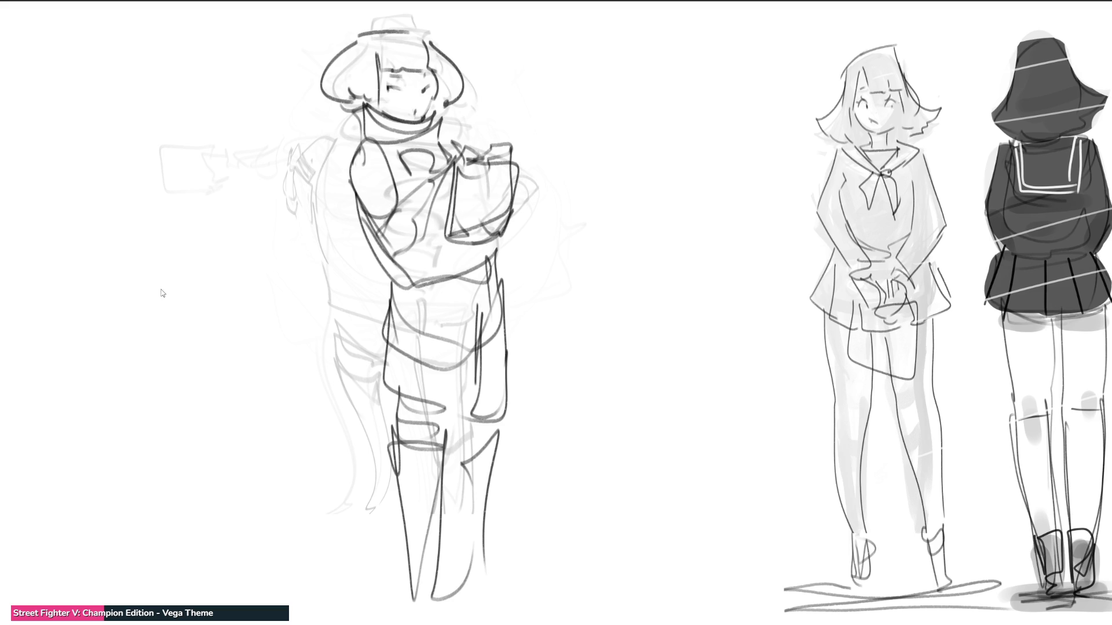
key(h)
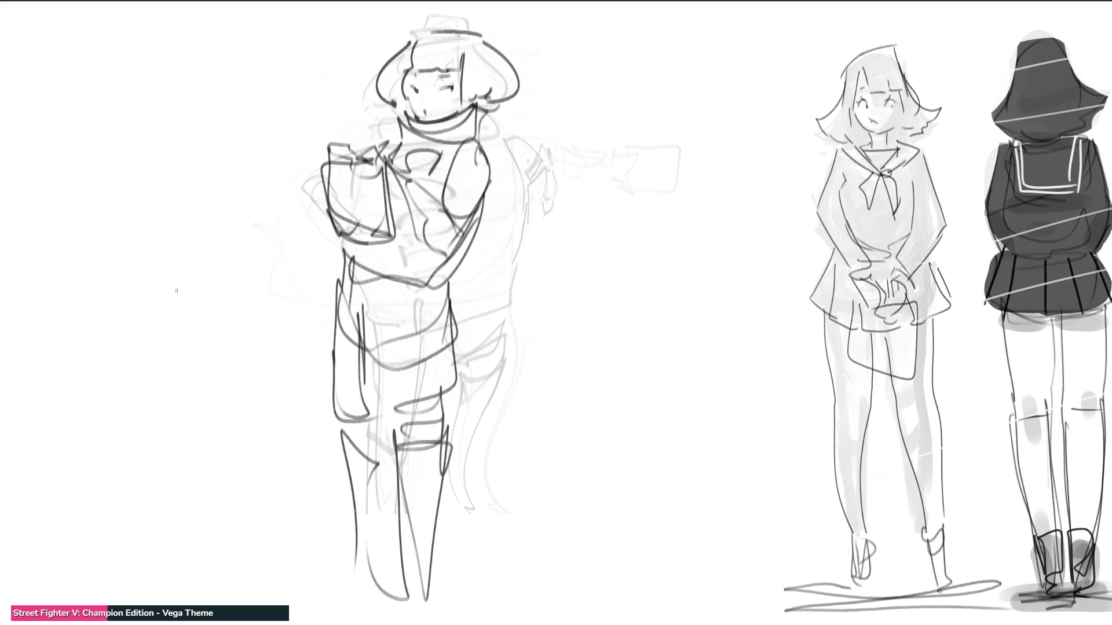
- Pencil a small top hat onto the flipped figure's head
mouse_move(402, 31)
mouse_down()
mouse_move(461, 29)
mouse_move(421, 15)
mouse_move(484, 32)
mouse_up()
mouse_move(430, 7)
mouse_down()
mouse_move(476, 4)
mouse_move(491, 31)
mouse_up()
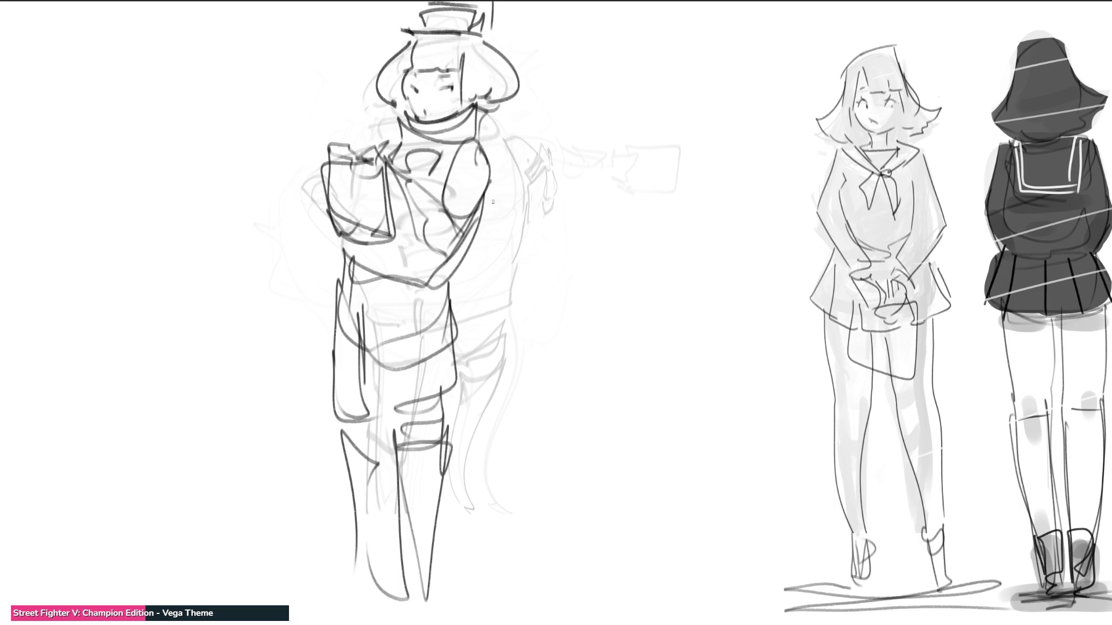
- Scribble heavy rough diagonals across the torso, arm, book and chest
drag(493, 164, 432, 261)
drag(487, 145, 436, 223)
drag(386, 175, 435, 233)
drag(370, 149, 403, 208)
mouse_move(329, 163)
mouse_down()
mouse_move(376, 238)
mouse_move(405, 229)
mouse_up()
drag(348, 253, 408, 232)
mouse_move(315, 170)
mouse_down()
mouse_move(367, 243)
mouse_move(399, 174)
mouse_move(347, 139)
mouse_move(396, 164)
mouse_move(395, 130)
mouse_up()
drag(376, 171, 480, 123)
drag(391, 185, 478, 127)
drag(419, 168, 485, 121)
drag(483, 169, 452, 231)
drag(452, 184, 391, 247)
- Rough in the right side, hips and long strokes down the legs
drag(496, 184, 444, 248)
drag(474, 210, 436, 279)
drag(341, 222, 435, 281)
drag(369, 261, 454, 311)
drag(467, 245, 475, 373)
drag(339, 240, 338, 346)
drag(339, 397, 463, 347)
drag(465, 309, 400, 419)
drag(344, 391, 473, 458)
drag(403, 403, 459, 459)
drag(418, 434, 478, 605)
drag(484, 389, 481, 622)
drag(354, 388, 417, 590)
drag(468, 388, 419, 594)
drag(476, 379, 475, 595)
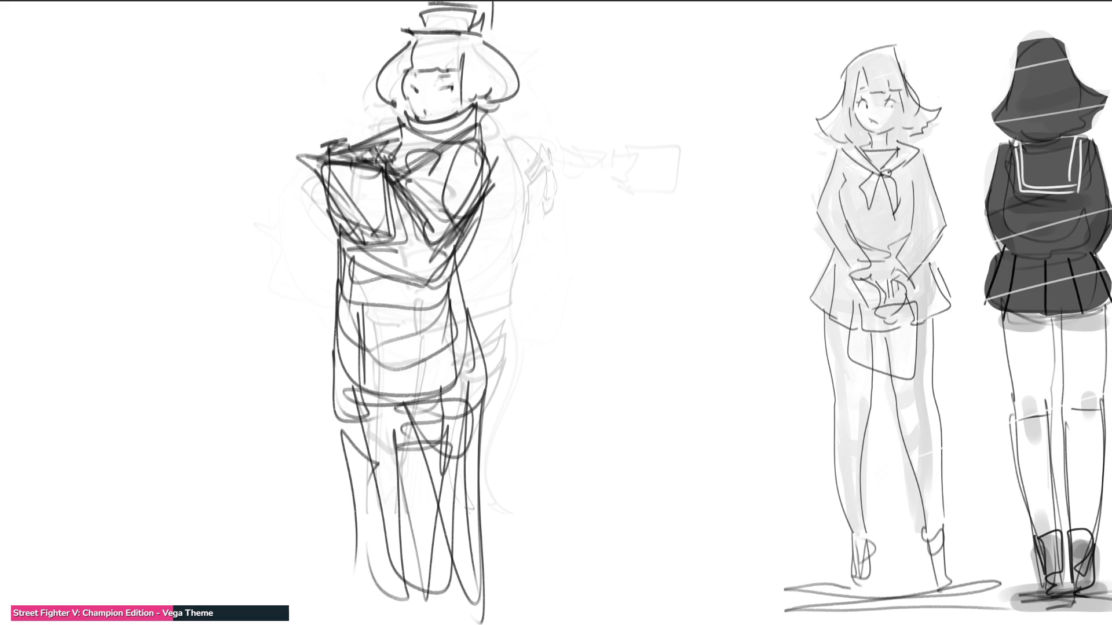
- Fade the whole roughed figure to light grey with a large soft eraser
mouse_move(373, 131)
mouse_down()
mouse_move(435, 162)
mouse_move(397, 136)
mouse_up()
mouse_move(397, 348)
mouse_down()
mouse_move(458, 458)
mouse_move(391, 130)
mouse_up()
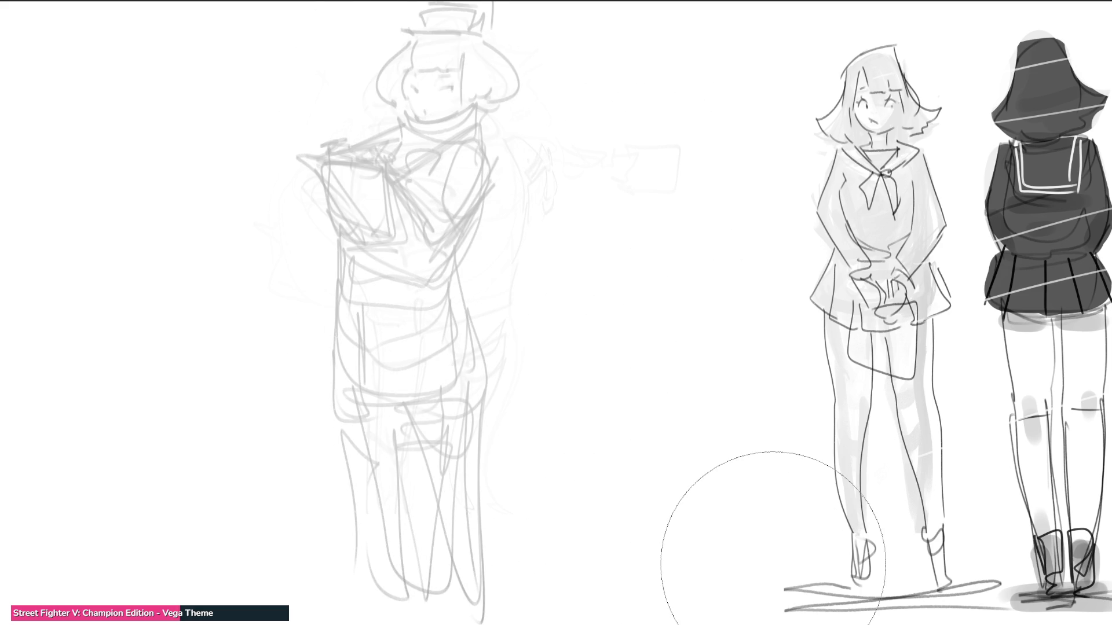
- With a fine brush, ink the arm contour, collar, hair outline and hat brim
key(b)
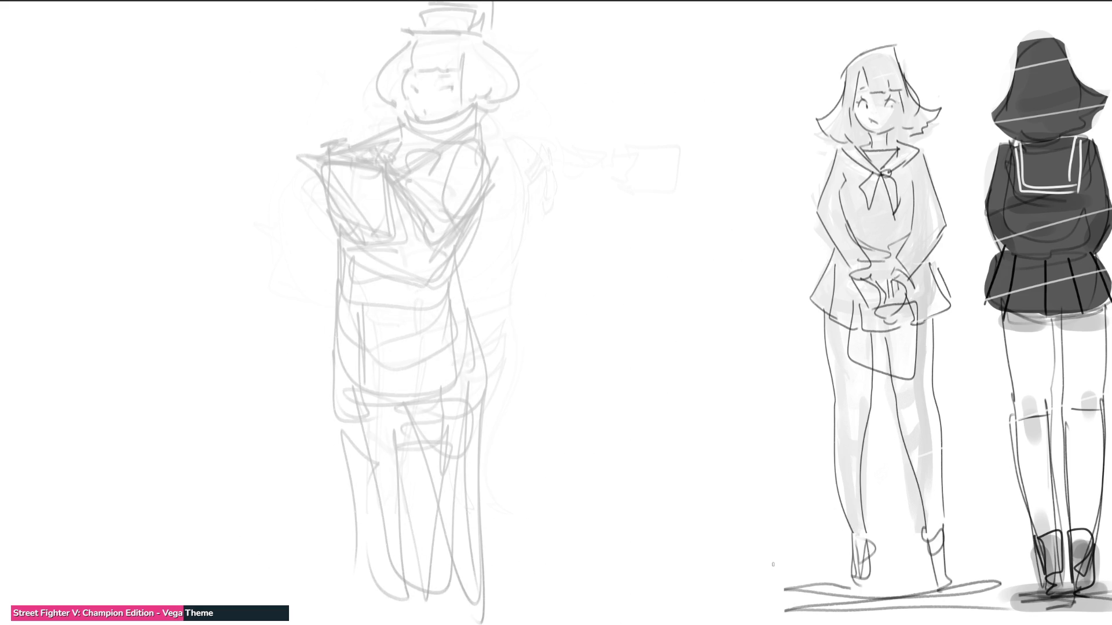
mouse_move(452, 162)
mouse_down()
mouse_move(506, 256)
mouse_move(495, 263)
mouse_move(509, 347)
mouse_up()
drag(506, 257, 522, 358)
mouse_move(393, 119)
mouse_down()
mouse_move(474, 108)
mouse_move(452, 133)
mouse_up()
mouse_move(400, 73)
mouse_down()
mouse_move(403, 117)
mouse_move(415, 91)
mouse_move(449, 88)
mouse_move(398, 104)
mouse_up()
mouse_move(409, 46)
mouse_down()
mouse_move(397, 95)
mouse_move(454, 55)
mouse_up()
mouse_move(455, 53)
mouse_down()
mouse_move(456, 90)
mouse_move(483, 36)
mouse_move(495, 94)
mouse_up()
mouse_move(511, 51)
mouse_down()
mouse_move(418, 35)
mouse_move(473, 24)
mouse_up()
- Ink the teardrop neckerchief, bust, waist and skirt band
drag(393, 137, 374, 190)
drag(455, 144, 384, 209)
drag(402, 164, 391, 200)
mouse_move(391, 188)
mouse_down()
mouse_move(369, 189)
mouse_move(425, 202)
mouse_up()
mouse_move(394, 230)
mouse_down()
mouse_move(460, 254)
mouse_move(452, 308)
mouse_up()
drag(387, 313, 468, 320)
- Ink the skirt sides, pleat, hem band, legs, thigh loop and arm
drag(373, 240, 409, 402)
mouse_move(468, 268)
mouse_down()
mouse_move(493, 382)
mouse_move(417, 397)
mouse_up()
mouse_move(391, 324)
mouse_down()
mouse_move(380, 401)
mouse_move(493, 384)
mouse_move(386, 417)
mouse_up()
mouse_move(360, 361)
mouse_down()
mouse_move(404, 495)
mouse_move(470, 469)
mouse_up()
drag(487, 356, 478, 477)
mouse_move(483, 398)
mouse_down()
mouse_move(404, 445)
mouse_move(455, 567)
mouse_up()
mouse_move(398, 120)
mouse_down()
mouse_move(318, 228)
mouse_move(368, 149)
mouse_up()
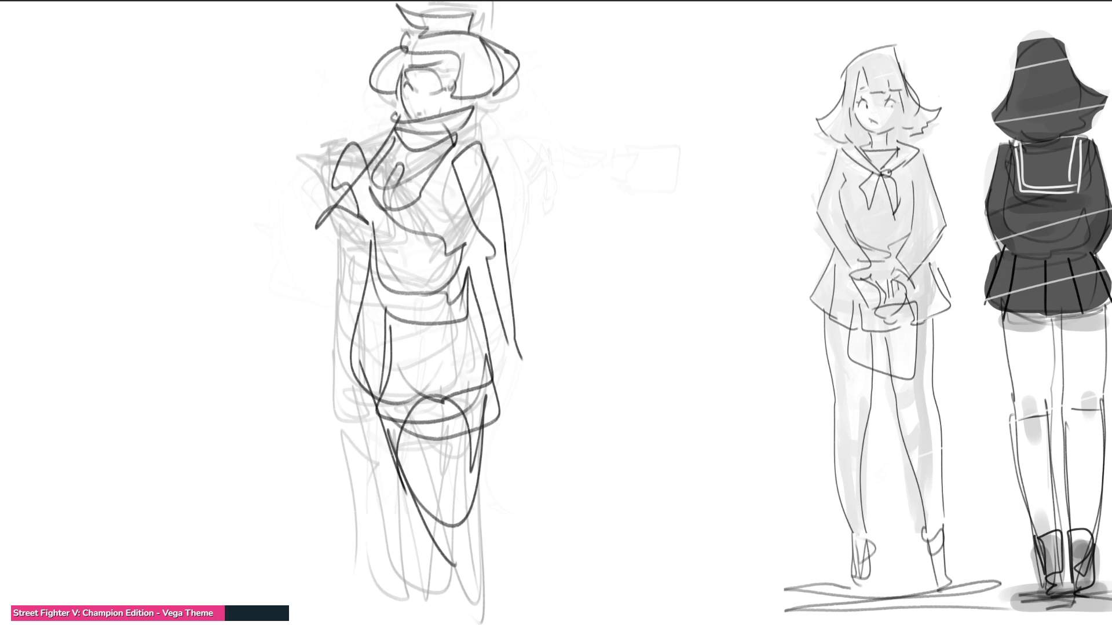
- Zoom out to the whole canvas and delete the new figure sketch layer
key(ctrl+minus)
key(Delete)
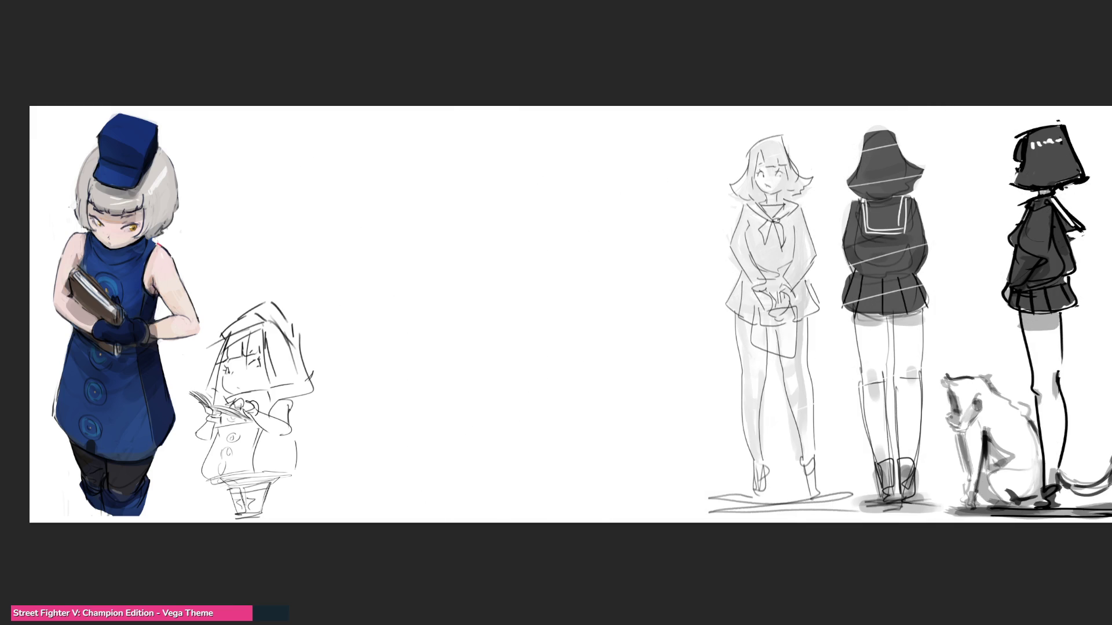
- Transform the grey rough sketch to the canvas centre and commit it
key(ctrl+t)
drag(960, 329, 517, 326)
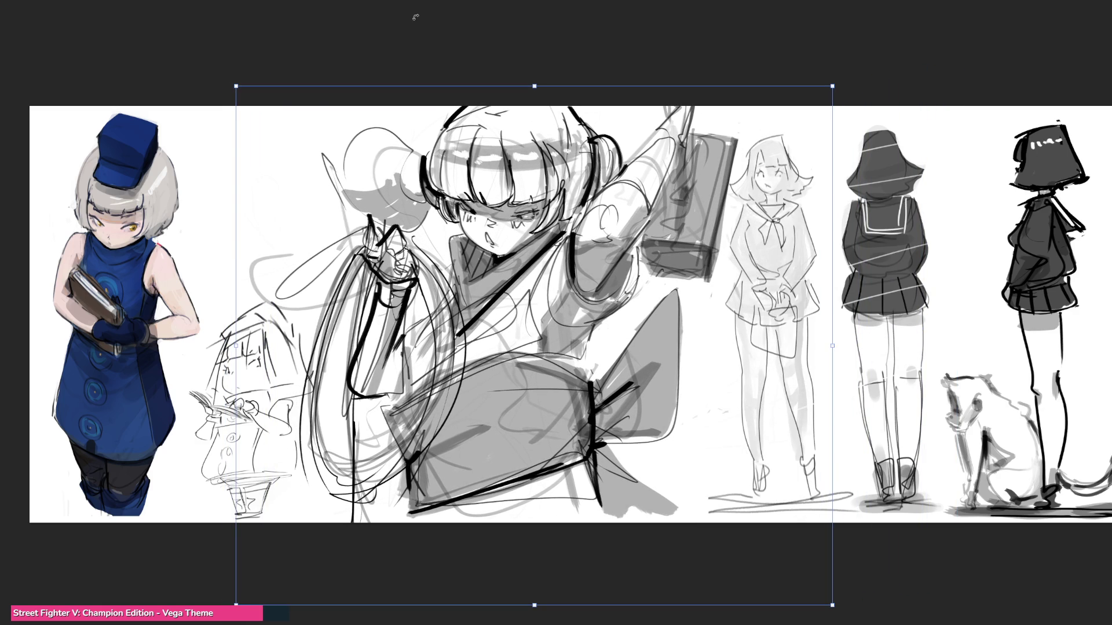
key(Return)
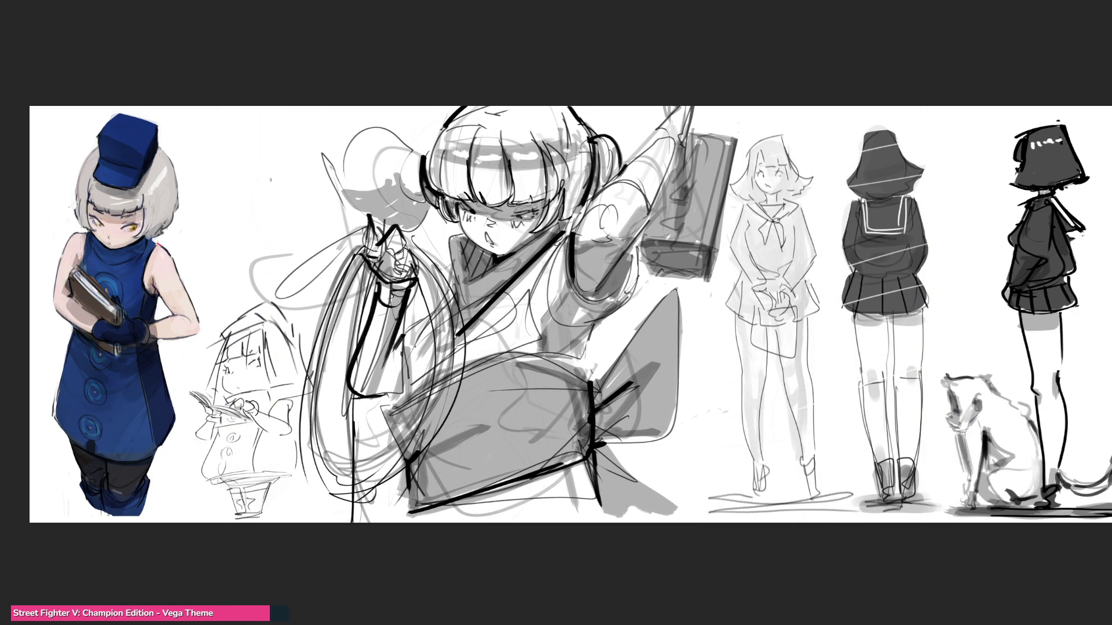
- Hand-letter BRB beside the blue-hat girl
mouse_move(209, 153)
mouse_down()
mouse_move(197, 188)
mouse_move(221, 195)
mouse_move(258, 183)
mouse_move(282, 198)
mouse_up()
drag(286, 156, 285, 214)
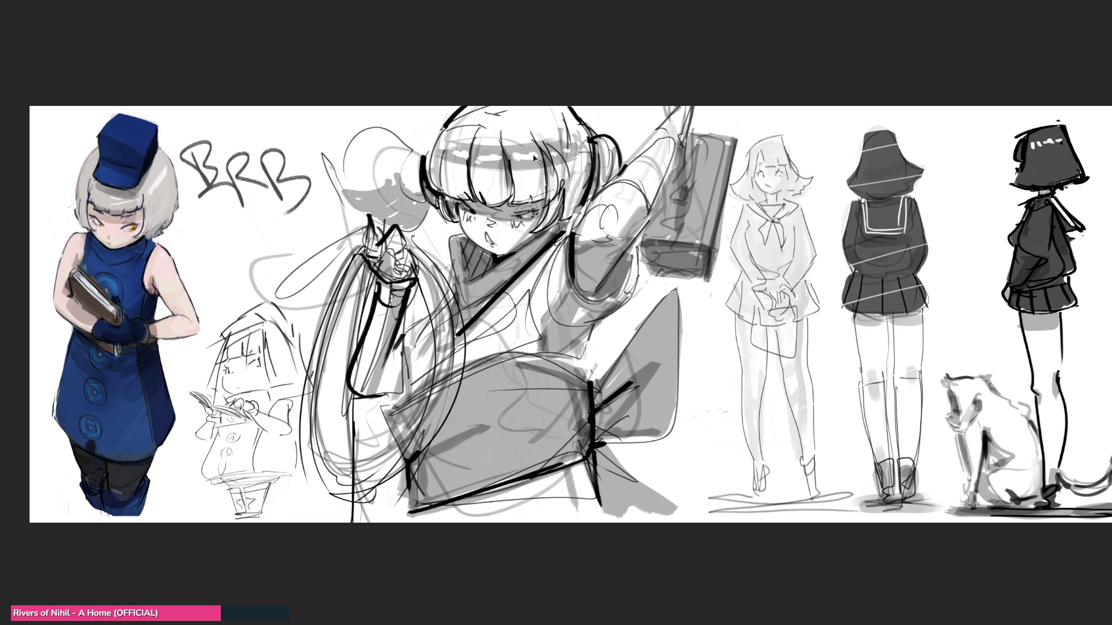
- Undo the BRB lettering and grey rough back to the girl's line sketch
key(ctrl+z)
key(ctrl+z)
key(ctrl+z)
key(ctrl+z)
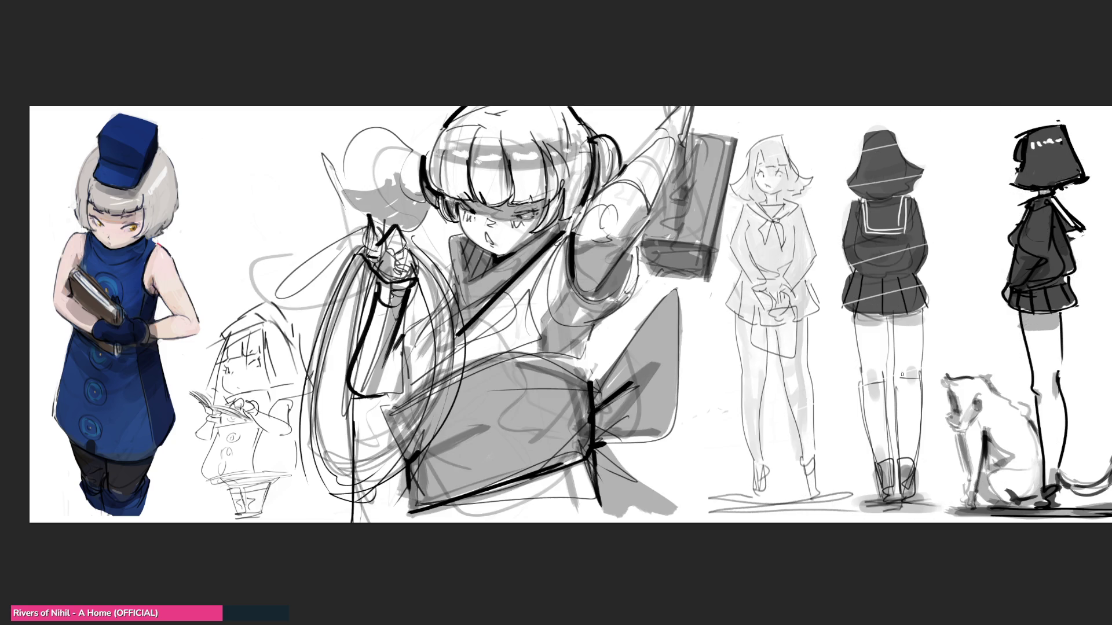
key(ctrl+z)
key(ctrl+z)
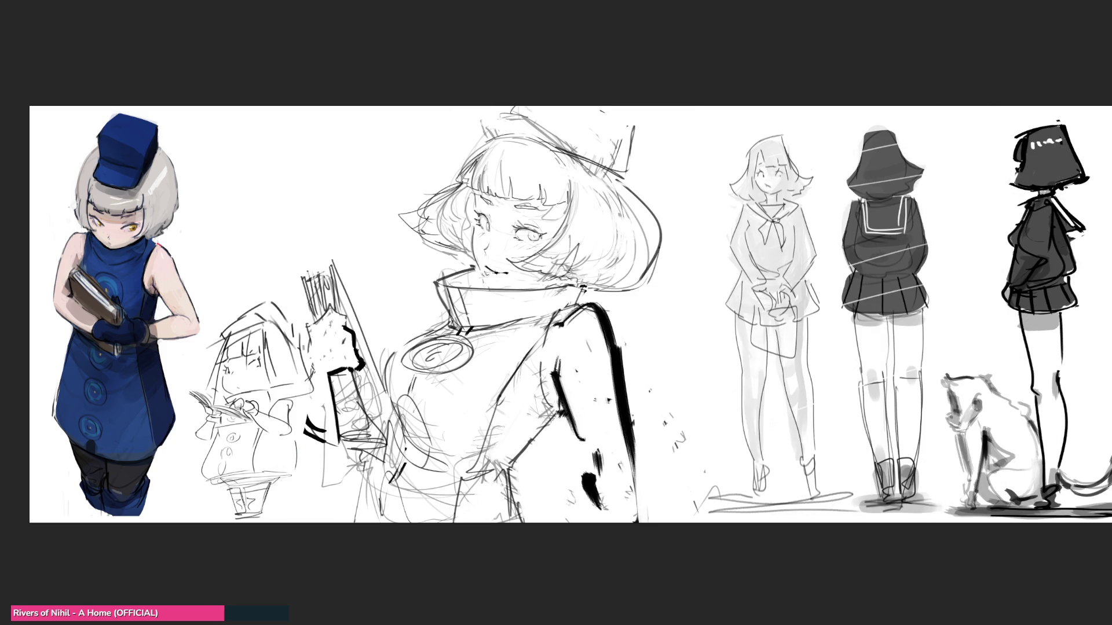
key(ctrl+z)
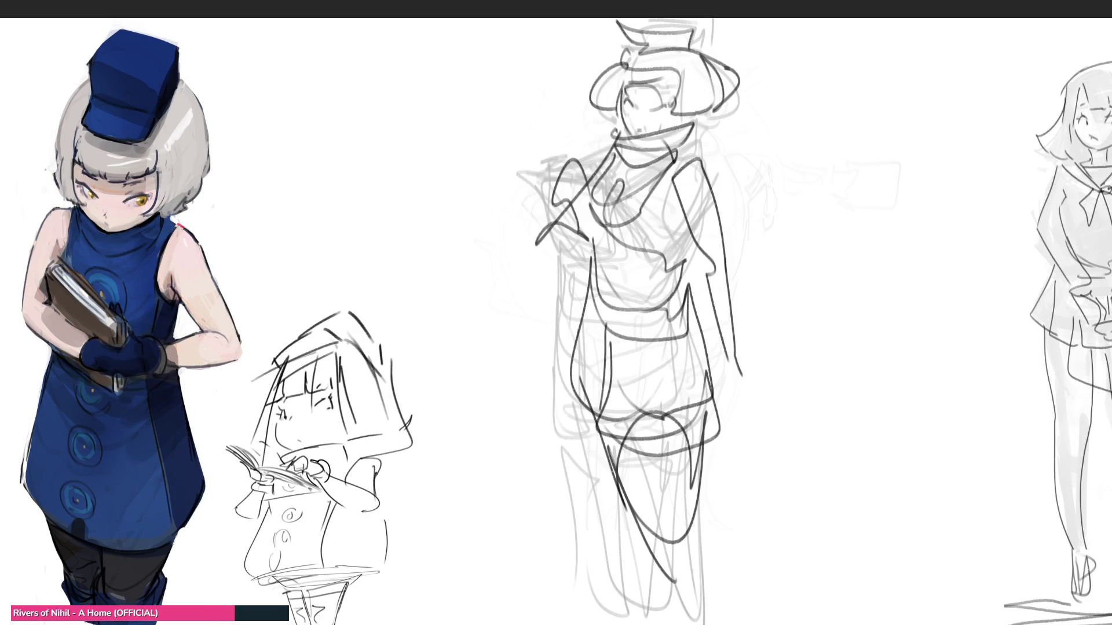
- Lower the middle sketch to a faint guide and ink a first line on her face
mouse_move(744, 125)
mouse_down()
mouse_move(675, 38)
mouse_move(621, 75)
mouse_move(644, 420)
mouse_up()
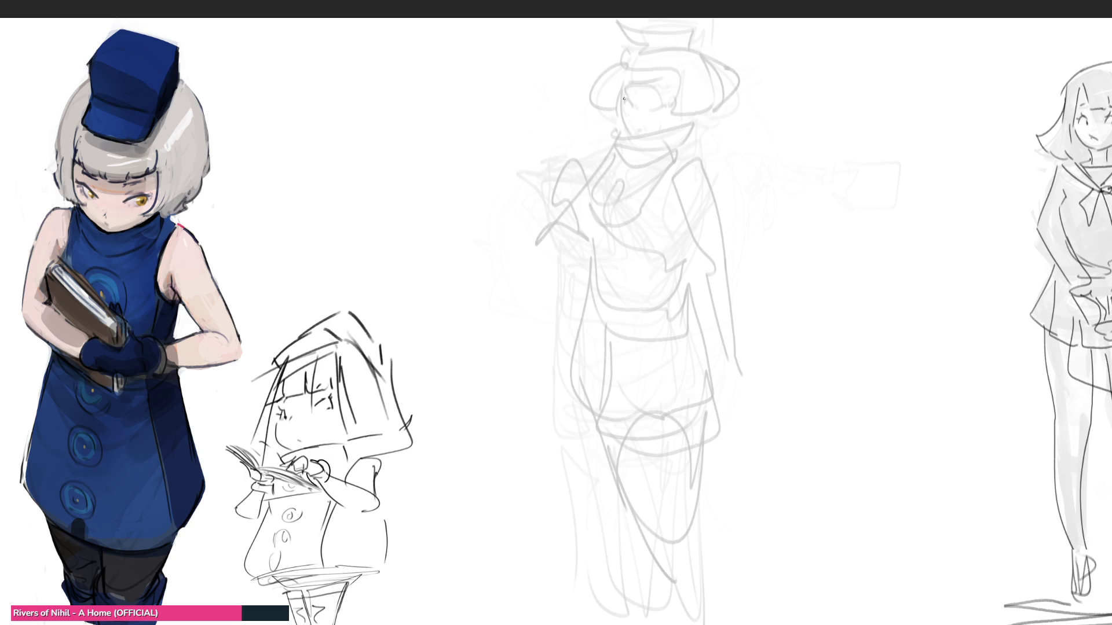
mouse_move(625, 100)
mouse_down()
mouse_move(661, 107)
mouse_move(637, 134)
mouse_up()
- Ink the middle girl's eyebrows, bangs and hair, undoing a bad top edge
mouse_move(632, 91)
mouse_down()
mouse_move(653, 92)
mouse_move(624, 85)
mouse_move(667, 84)
mouse_move(633, 57)
mouse_move(603, 94)
mouse_move(609, 114)
mouse_move(620, 104)
mouse_move(618, 124)
mouse_up()
mouse_move(674, 83)
mouse_down()
mouse_move(670, 120)
mouse_move(720, 112)
mouse_up()
mouse_move(681, 51)
mouse_down()
mouse_move(707, 46)
mouse_move(739, 94)
mouse_move(723, 115)
mouse_up()
mouse_move(635, 55)
mouse_down()
mouse_move(683, 50)
mouse_move(643, 42)
mouse_move(666, 40)
mouse_up()
key(ctrl+z)
- Ink the hat top and sides, chin and collar bands, undoing slanted strokes
mouse_move(681, 19)
mouse_down()
mouse_move(683, 49)
mouse_move(711, 45)
mouse_up()
mouse_move(718, 21)
mouse_down()
mouse_move(714, 45)
mouse_move(707, 22)
mouse_up()
key(ctrl+z)
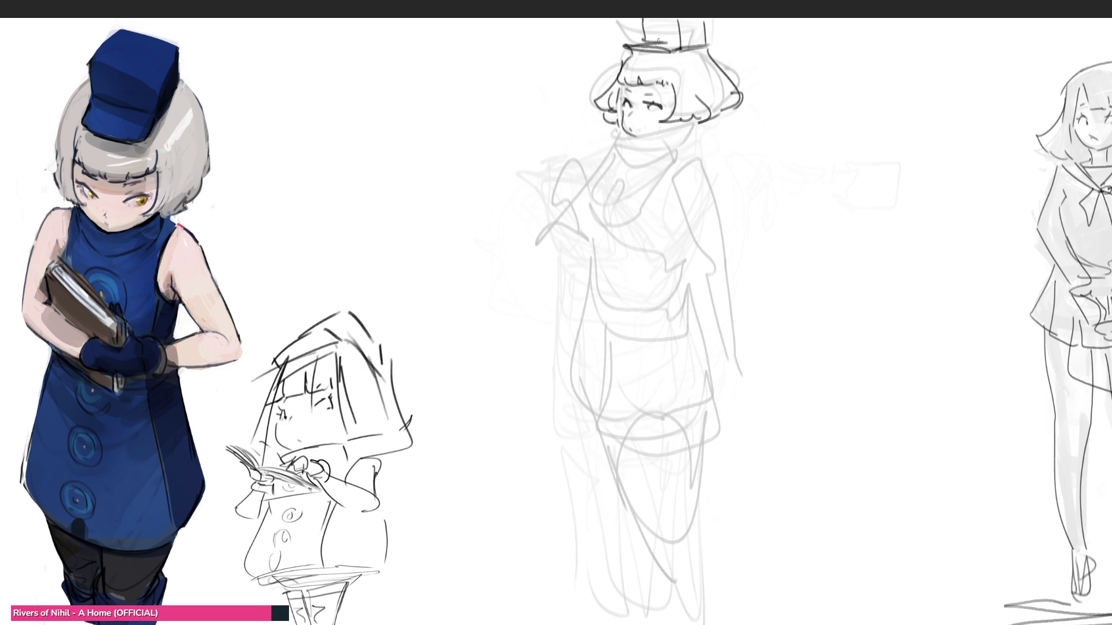
drag(611, 142, 693, 121)
mouse_move(611, 140)
mouse_down()
mouse_move(621, 166)
mouse_move(683, 144)
mouse_move(692, 153)
mouse_move(671, 154)
mouse_move(691, 139)
mouse_move(669, 153)
mouse_move(650, 189)
mouse_move(596, 197)
mouse_up()
key(ctrl+z)
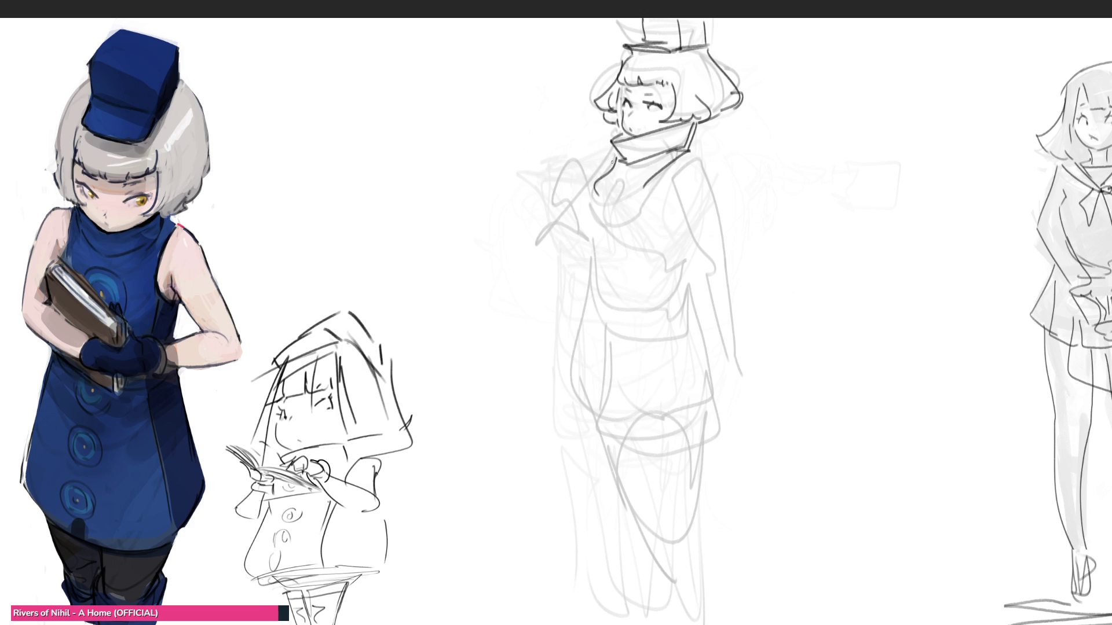
- Rework the chest line below the collar through several undos into doubled V strokes
key(ctrl+z)
drag(617, 158, 601, 184)
key(ctrl+z)
mouse_move(601, 172)
mouse_down()
mouse_move(591, 218)
mouse_move(603, 198)
mouse_move(585, 193)
mouse_move(603, 181)
mouse_move(591, 213)
mouse_up()
key(ctrl+z)
key(ctrl+z)
drag(581, 160, 598, 224)
key(ctrl+z)
drag(574, 160, 598, 217)
key(ctrl+z)
drag(579, 160, 591, 190)
mouse_move(596, 177)
mouse_down()
mouse_move(591, 168)
mouse_move(596, 207)
mouse_up()
key(ctrl+z)
key(ctrl+z)
mouse_move(560, 159)
mouse_down()
mouse_move(605, 207)
mouse_move(596, 257)
mouse_up()
- Outline the book against her chest with a thick spine, trying and undoing fingers
drag(604, 196, 610, 263)
mouse_move(561, 163)
mouse_down()
mouse_move(575, 233)
mouse_move(597, 263)
mouse_up()
drag(602, 219, 596, 264)
drag(609, 203, 605, 266)
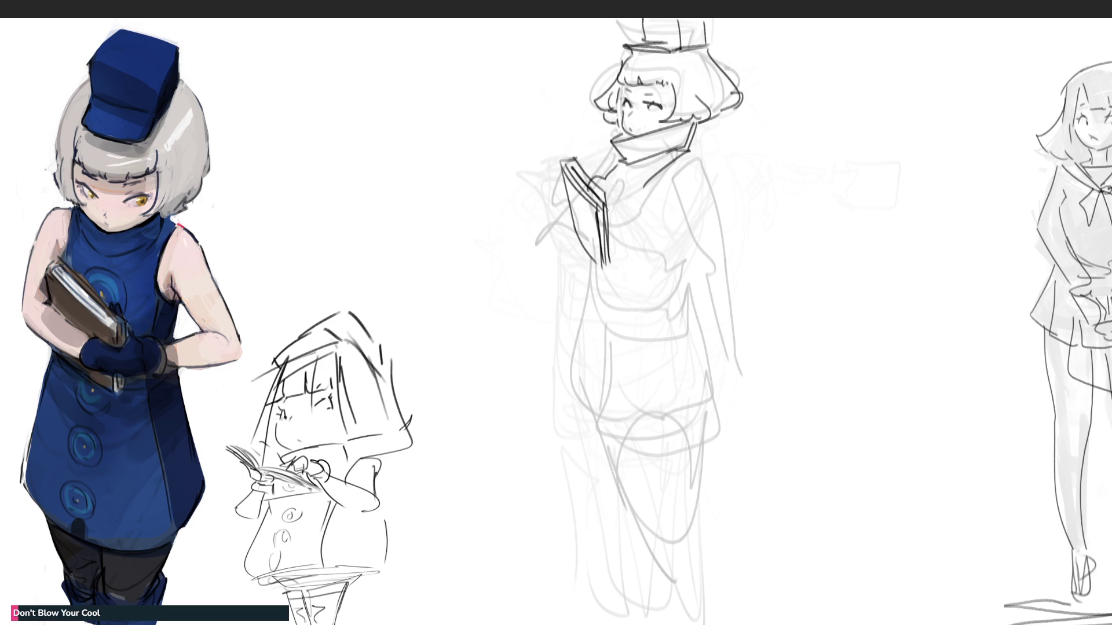
mouse_move(612, 201)
mouse_down()
mouse_move(633, 189)
mouse_move(619, 176)
mouse_up()
mouse_move(613, 194)
mouse_down()
mouse_move(628, 166)
mouse_move(618, 193)
mouse_up()
key(ctrl+z)
key(ctrl+z)
- Draw the sleeve, shoulder and bent right arm down into a hand
drag(677, 161, 652, 232)
drag(669, 193, 680, 215)
drag(695, 159, 718, 240)
drag(673, 201, 699, 247)
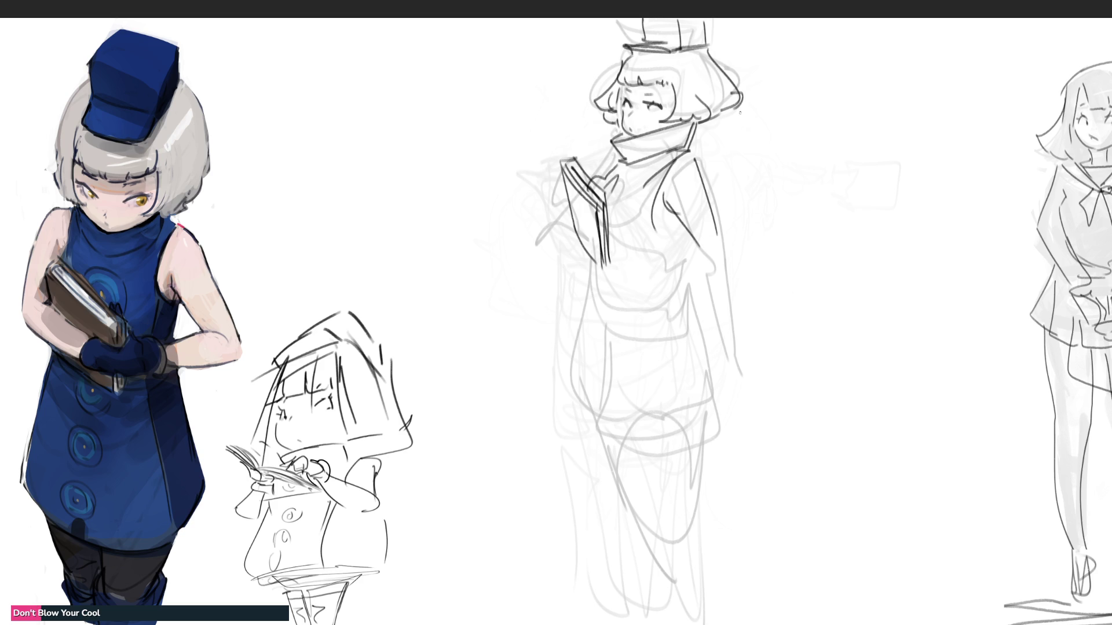
mouse_move(714, 218)
mouse_down()
mouse_move(737, 261)
mouse_move(724, 268)
mouse_move(731, 279)
mouse_move(703, 267)
mouse_move(727, 272)
mouse_move(667, 286)
mouse_move(671, 304)
mouse_move(688, 295)
mouse_move(659, 296)
mouse_move(671, 276)
mouse_move(650, 282)
mouse_move(686, 300)
mouse_up()
- Ink the torso edges and arm below the collar and extend the book's lower edge
drag(689, 232, 678, 270)
drag(659, 207, 643, 280)
key(ctrl+z)
drag(657, 194, 637, 290)
drag(686, 224, 681, 260)
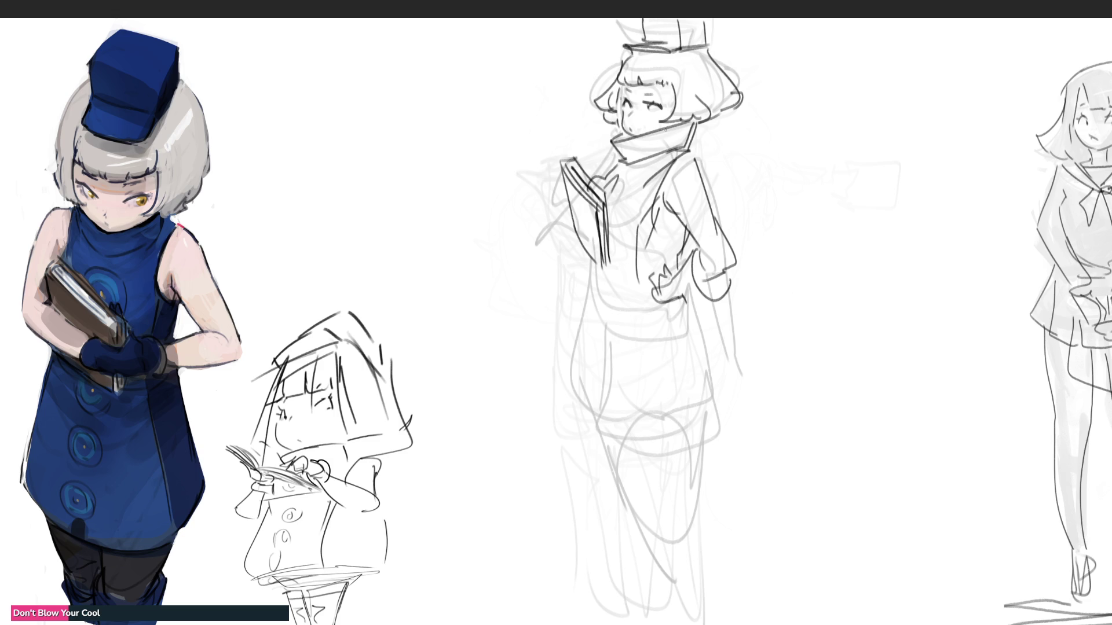
drag(595, 261, 598, 294)
mouse_move(611, 233)
mouse_down()
mouse_move(604, 299)
mouse_move(583, 343)
mouse_up()
- Lengthen the torso, draw the curved skirt hem and bands across the upper legs
drag(595, 302, 594, 400)
drag(584, 306, 591, 440)
mouse_move(588, 372)
mouse_down()
mouse_move(600, 453)
mouse_move(706, 440)
mouse_up()
drag(681, 315, 704, 427)
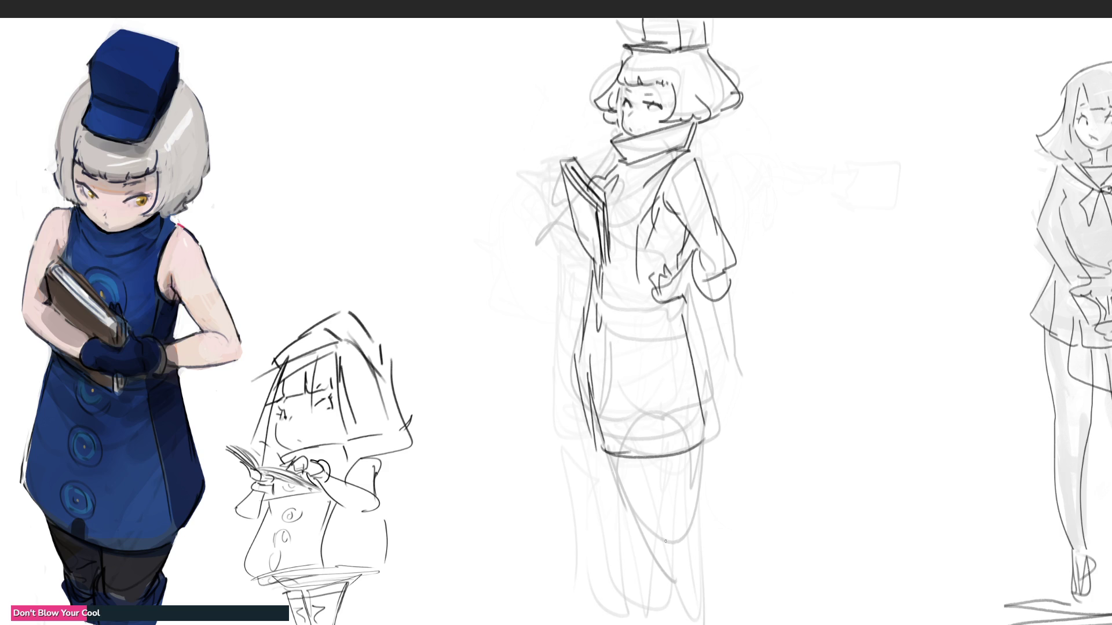
drag(615, 452, 624, 488)
drag(691, 453, 692, 478)
mouse_move(619, 480)
mouse_down()
mouse_move(701, 483)
mouse_move(703, 501)
mouse_up()
- Draw the long lower-leg contours down toward the canvas bottom
drag(634, 523, 669, 624)
drag(703, 505, 700, 623)
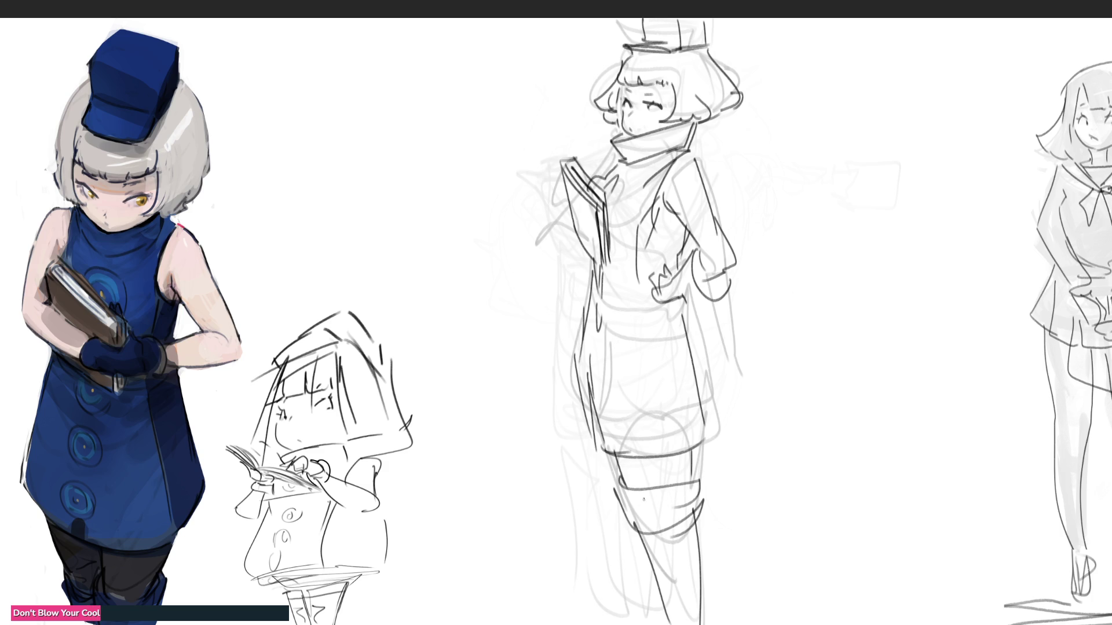
drag(582, 426, 638, 582)
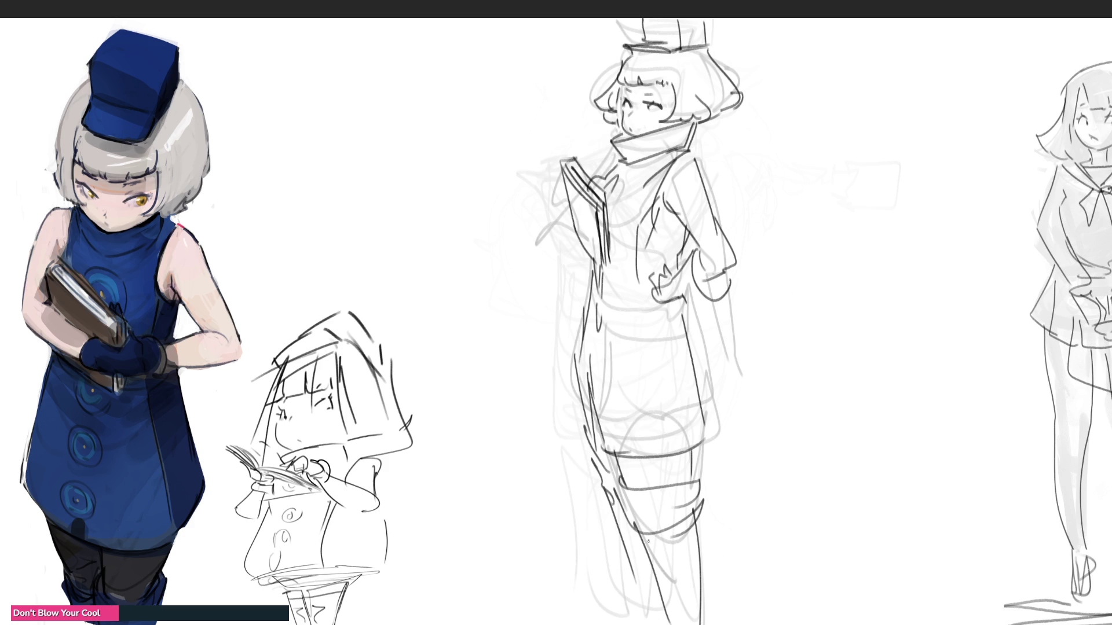
key(ctrl+t)
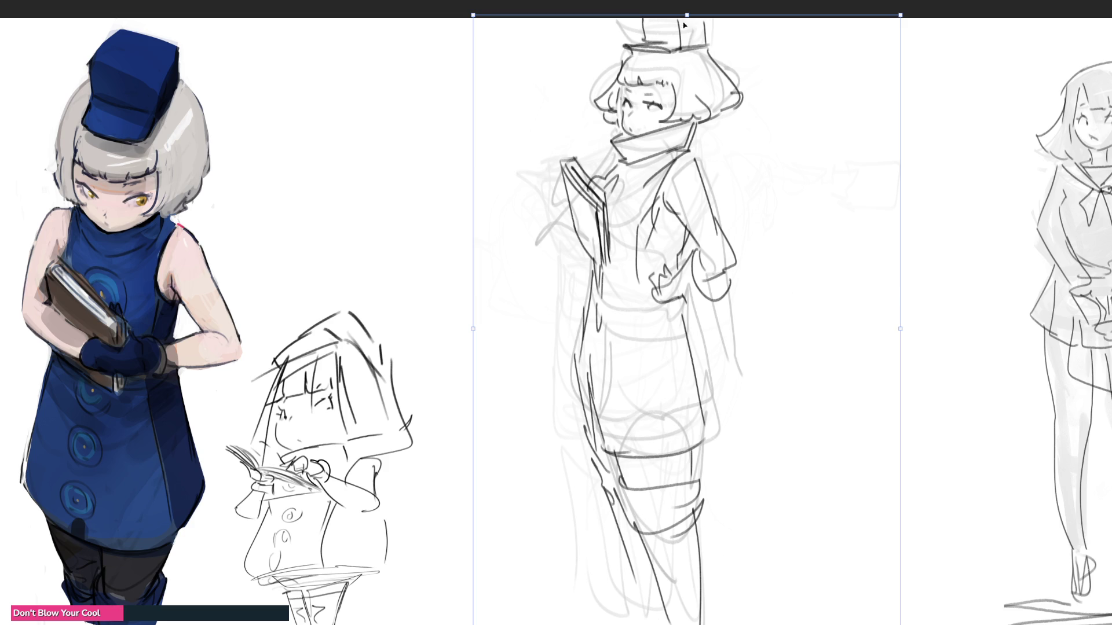
- Scale the middle sketch down from its top handle and commit the resize
drag(686, 16, 697, 72)
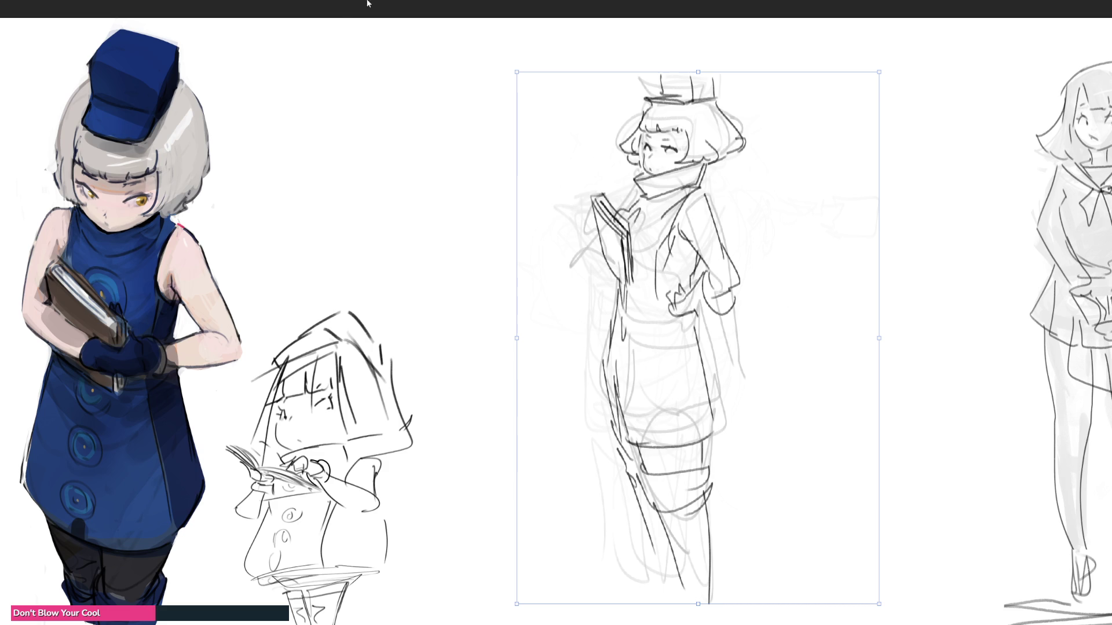
key(Return)
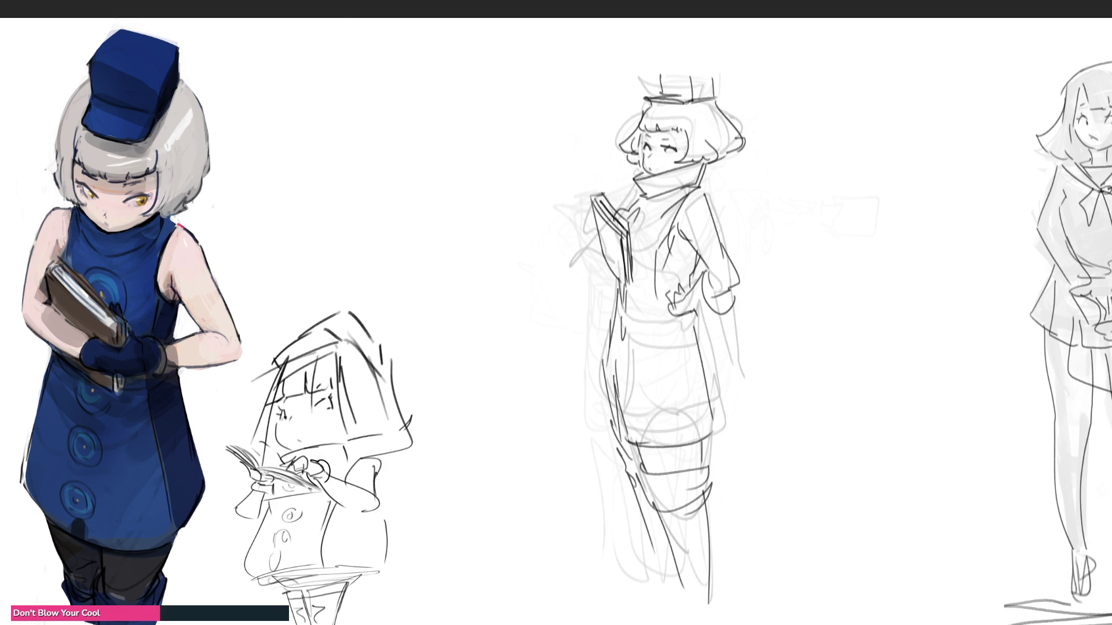
- Draw both feet at the bottom of the middle figure, redoing the first
mouse_move(684, 594)
mouse_down()
mouse_move(714, 623)
mouse_move(681, 623)
mouse_move(714, 624)
mouse_up()
key(ctrl+z)
key(ctrl+z)
key(ctrl+z)
mouse_move(684, 585)
mouse_down()
mouse_move(709, 617)
mouse_move(693, 624)
mouse_up()
drag(662, 582, 672, 621)
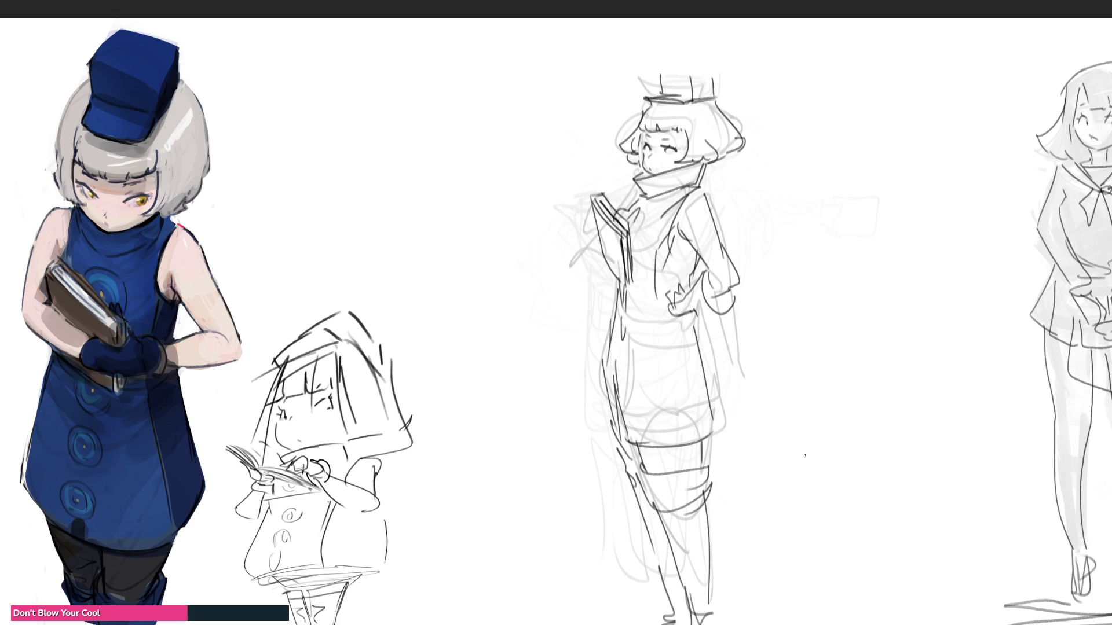
- Redraw the top hat more neatly, undoing crooked side strokes
mouse_move(639, 97)
mouse_down()
mouse_move(664, 95)
mouse_move(709, 64)
mouse_move(713, 88)
mouse_move(719, 70)
mouse_up()
key(ctrl+z)
key(ctrl+z)
mouse_move(719, 72)
mouse_down()
mouse_move(713, 100)
mouse_move(714, 76)
mouse_up()
key(ctrl+z)
key(ctrl+z)
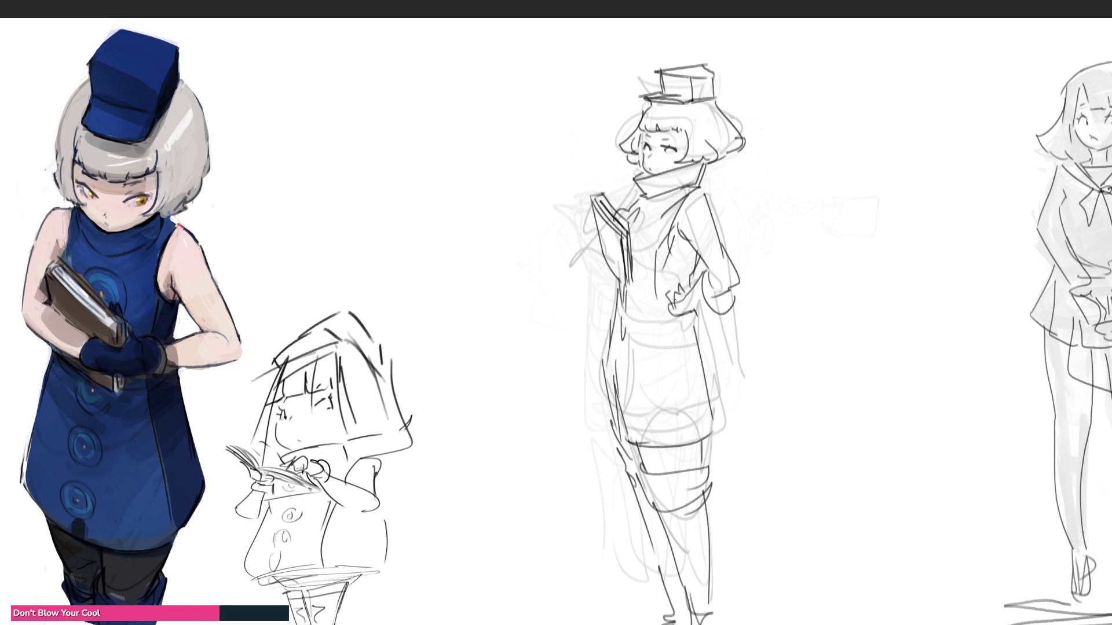
key(ctrl+t)
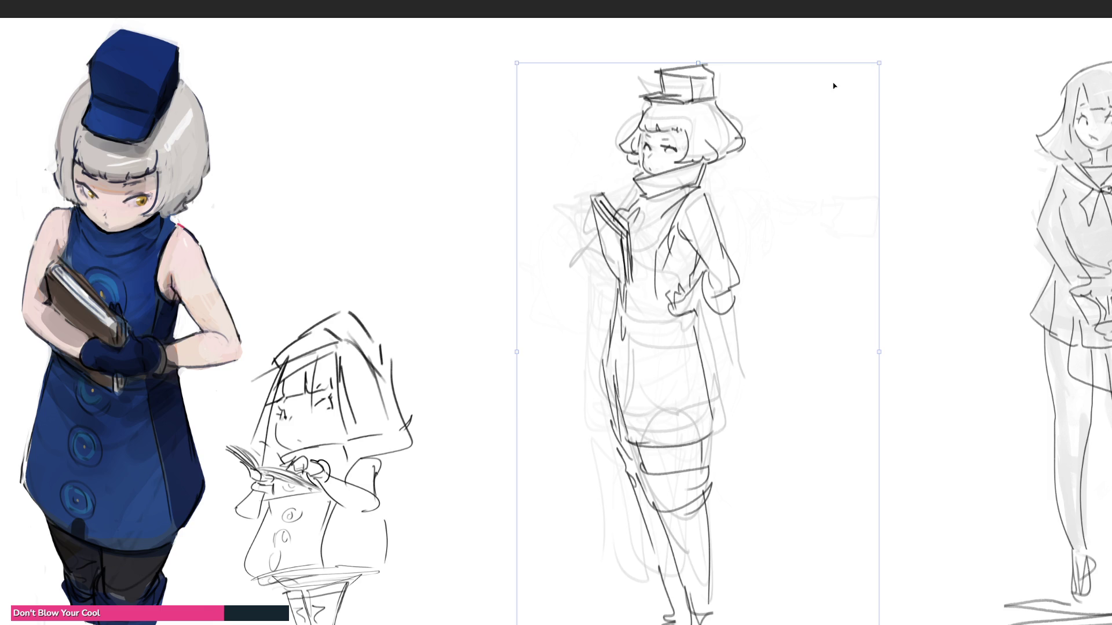
- Enlarge the middle sketch up and right, then darken the book spine, hand and waist lines
drag(879, 63, 910, 20)
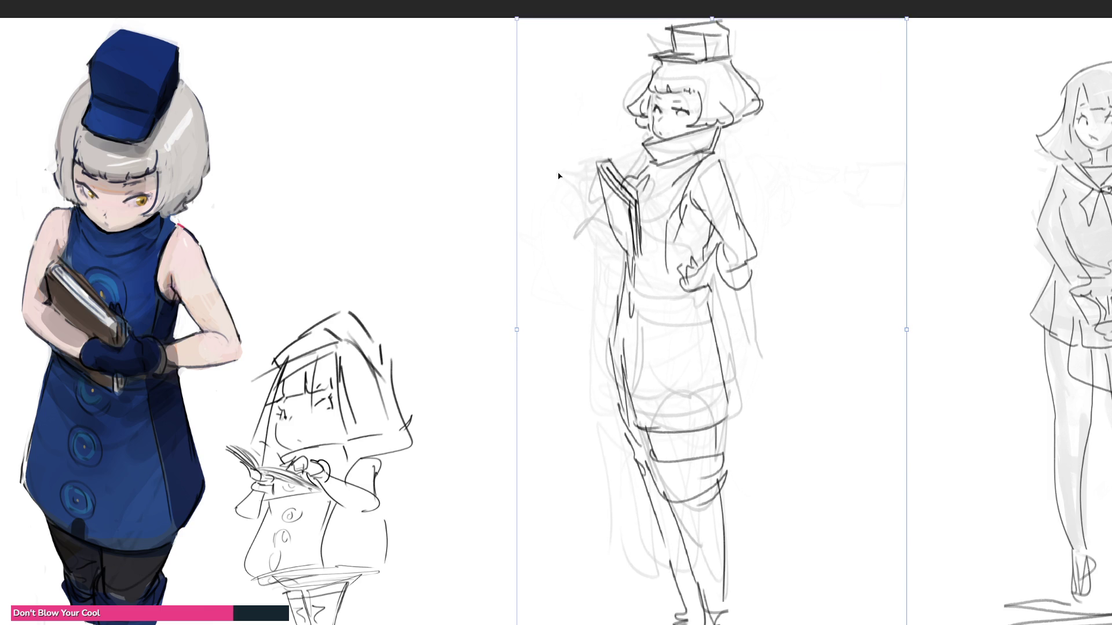
key(Return)
mouse_move(607, 165)
mouse_down()
mouse_move(624, 191)
mouse_move(589, 230)
mouse_move(610, 240)
mouse_up()
drag(646, 163, 635, 174)
mouse_move(669, 219)
mouse_down()
mouse_move(640, 230)
mouse_move(640, 266)
mouse_move(628, 273)
mouse_move(675, 277)
mouse_move(665, 430)
mouse_up()
- Draw both skirt contours and finger lines, darken the skirt, undoing one pass and redrawing the upper thigh
drag(712, 299, 740, 417)
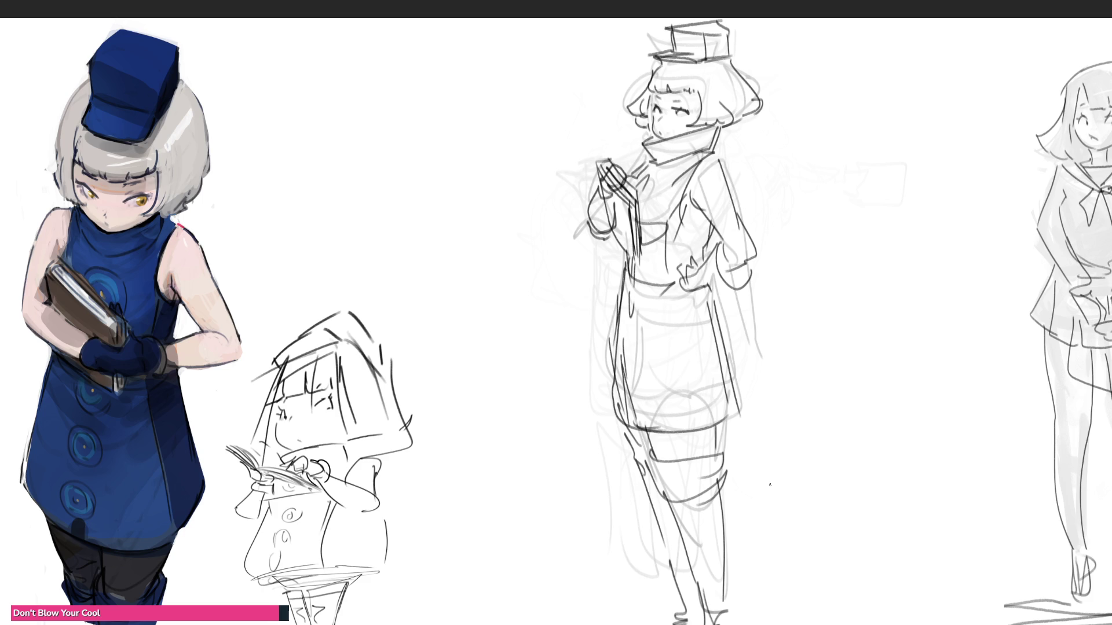
mouse_move(701, 225)
mouse_down()
mouse_move(711, 242)
mouse_move(700, 267)
mouse_move(740, 393)
mouse_move(720, 419)
mouse_up()
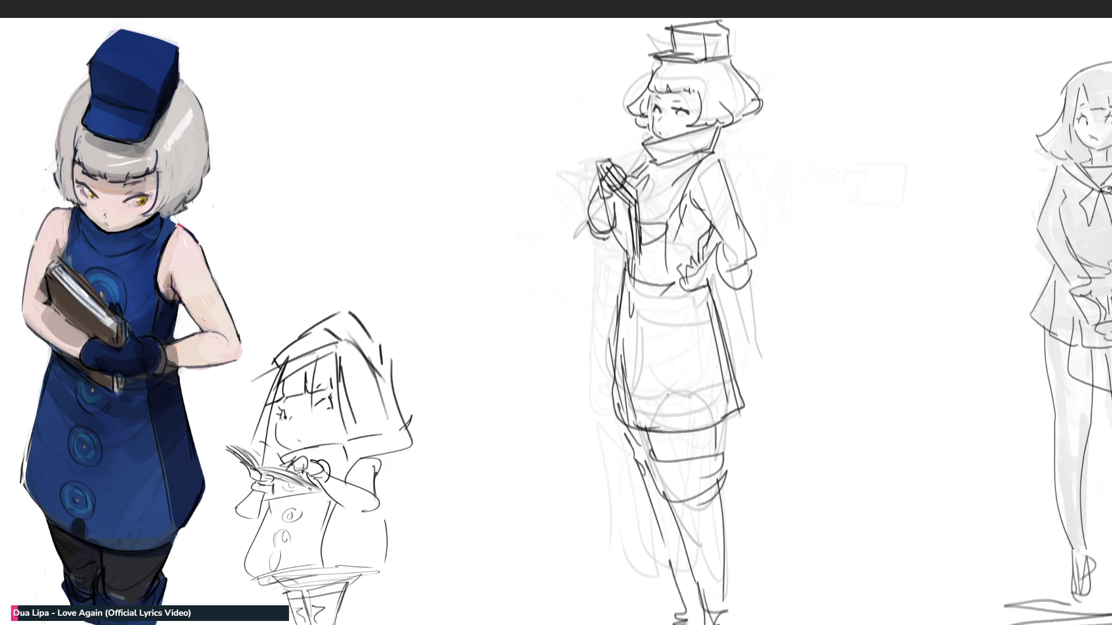
mouse_move(677, 272)
mouse_down()
mouse_move(644, 305)
mouse_move(702, 315)
mouse_move(686, 435)
mouse_up()
mouse_move(704, 330)
mouse_down()
mouse_move(660, 449)
mouse_move(696, 435)
mouse_move(725, 581)
mouse_up()
drag(656, 450, 698, 587)
key(ctrl+z)
key(ctrl+z)
key(ctrl+z)
key(ctrl+z)
mouse_move(650, 430)
mouse_down()
mouse_move(668, 457)
mouse_move(644, 459)
mouse_move(648, 502)
mouse_up()
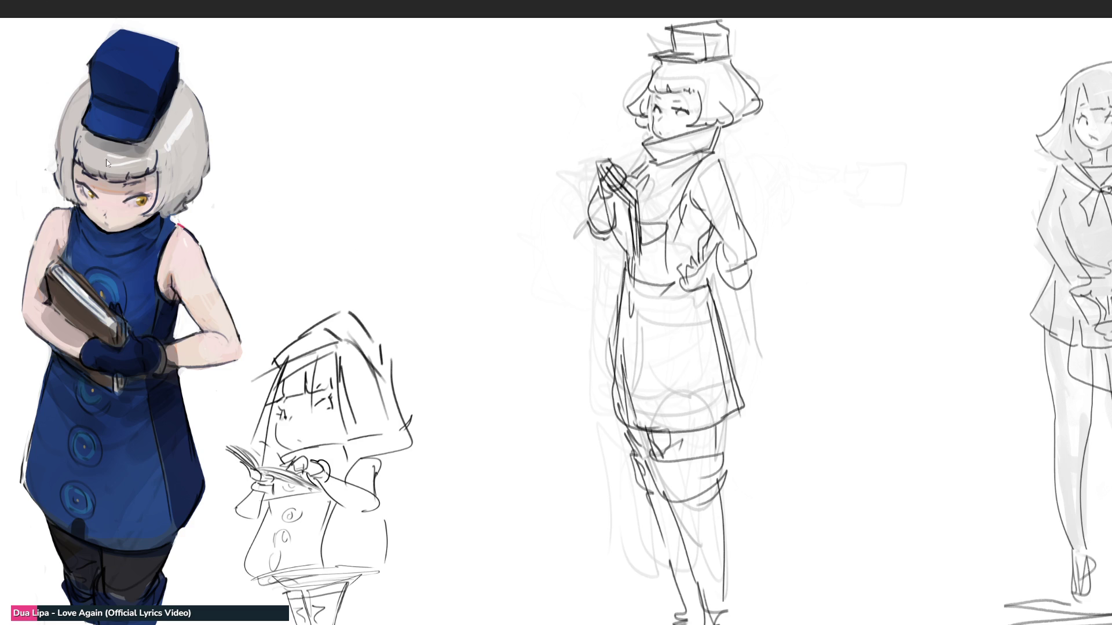
- Mirror the canvas, reshape the selected back leg with Transform, then flip the canvas back
key(h)
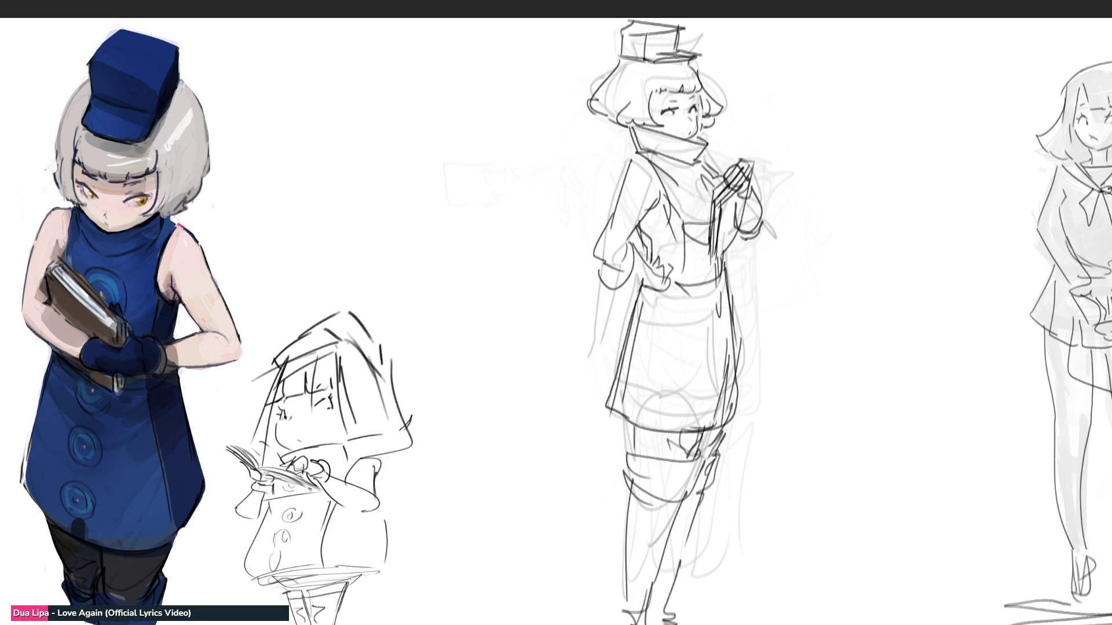
mouse_move(737, 534)
mouse_down()
mouse_move(700, 485)
mouse_move(662, 624)
mouse_up()
key(ctrl+t)
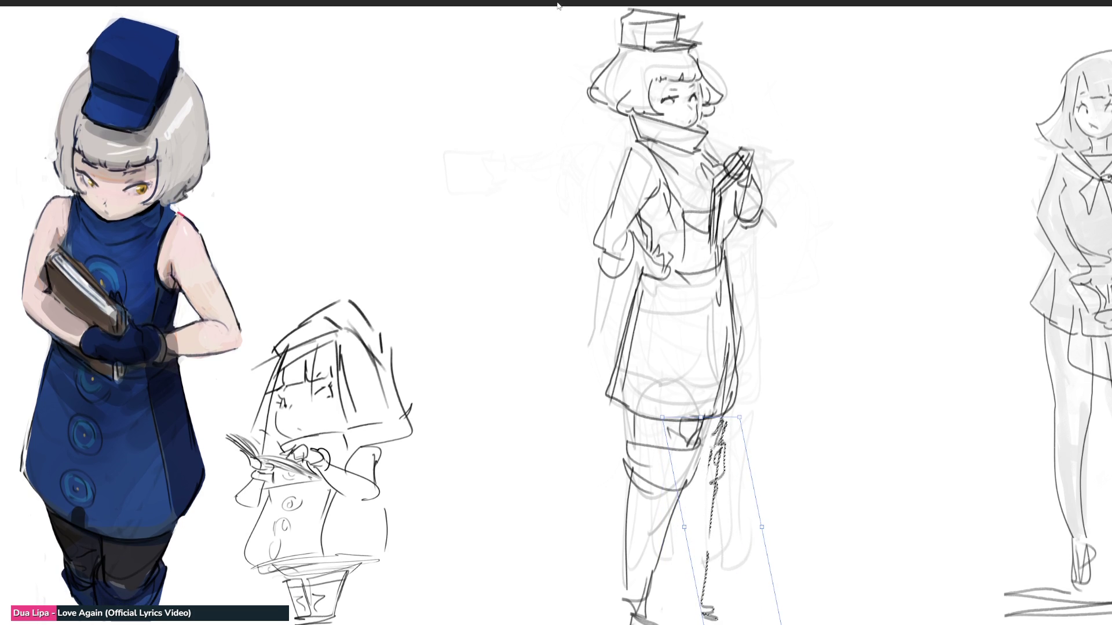
key(Return)
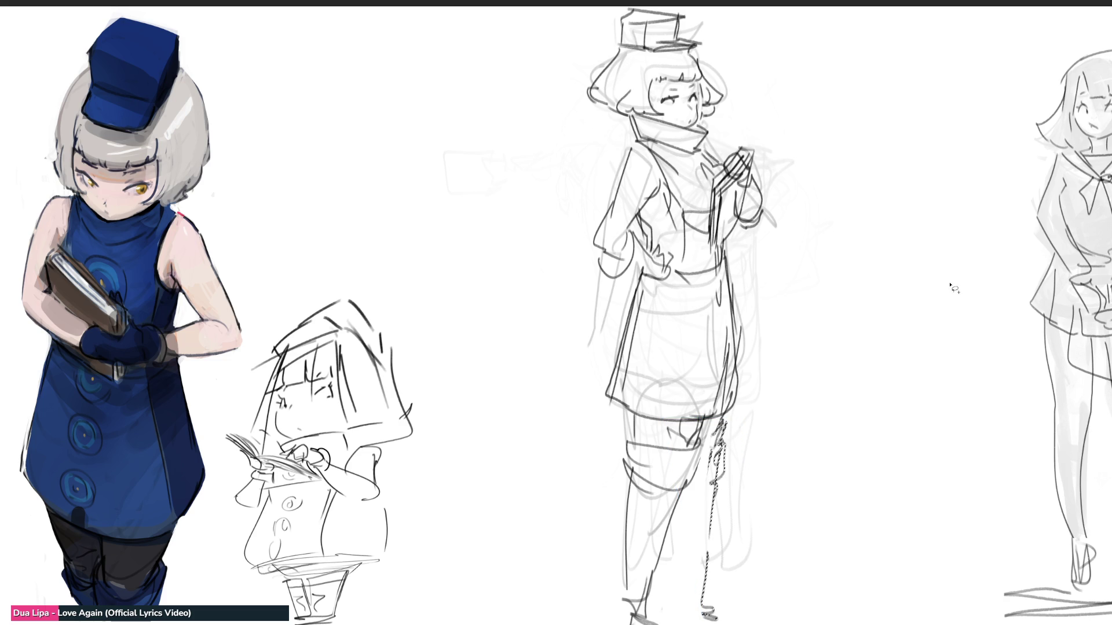
key(ctrl+d)
key(h)
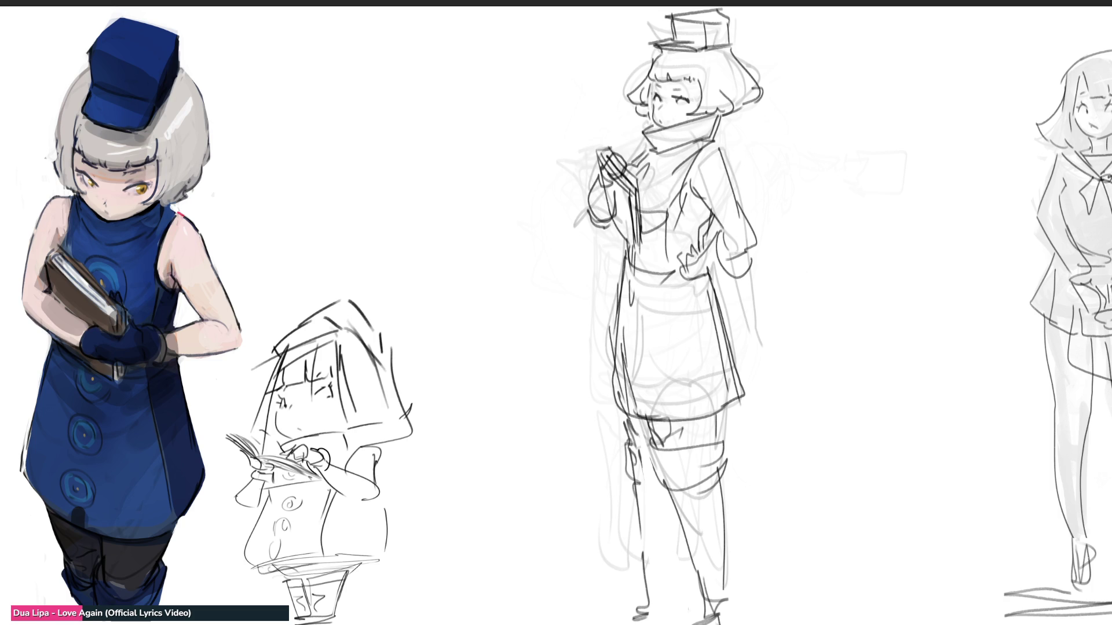
- Redraw the hat edge, hair, book edges and arm lines, then fill the whole figure pale pink
mouse_move(671, 12)
mouse_down()
mouse_move(632, 90)
mouse_move(638, 111)
mouse_up()
mouse_move(637, 155)
mouse_down()
mouse_move(627, 176)
mouse_move(610, 148)
mouse_up()
mouse_move(589, 193)
mouse_down()
mouse_move(622, 234)
mouse_move(613, 391)
mouse_move(653, 613)
mouse_move(671, 600)
mouse_move(679, 527)
mouse_move(711, 611)
mouse_move(728, 622)
mouse_move(716, 416)
mouse_up()
mouse_move(716, 280)
mouse_down()
mouse_move(753, 272)
mouse_move(760, 252)
mouse_move(717, 146)
mouse_move(721, 121)
mouse_move(761, 85)
mouse_move(721, 10)
mouse_up()
drag(726, 223, 707, 250)
key(bracketright)
key(bracketright)
key(bracketright)
drag(677, 105, 744, 471)
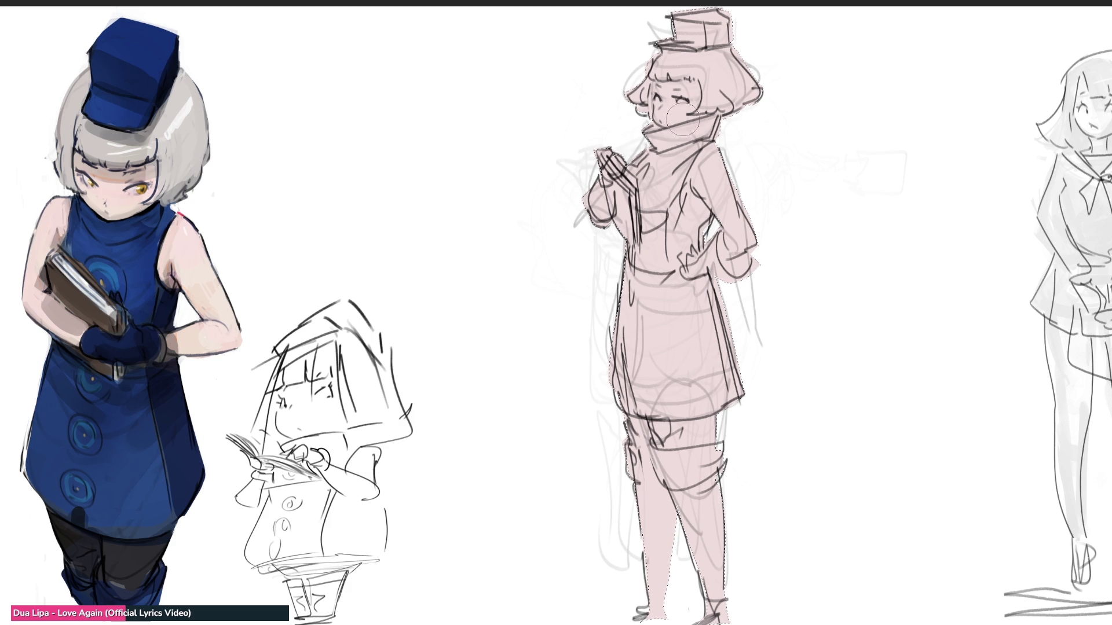
- Paint a navy back panel with a curled tail at the hip and a navy thigh strap
mouse_move(687, 193)
mouse_down()
mouse_move(675, 222)
mouse_move(685, 201)
mouse_move(698, 393)
mouse_move(712, 309)
mouse_move(707, 395)
mouse_up()
drag(717, 313, 720, 399)
drag(706, 271, 712, 277)
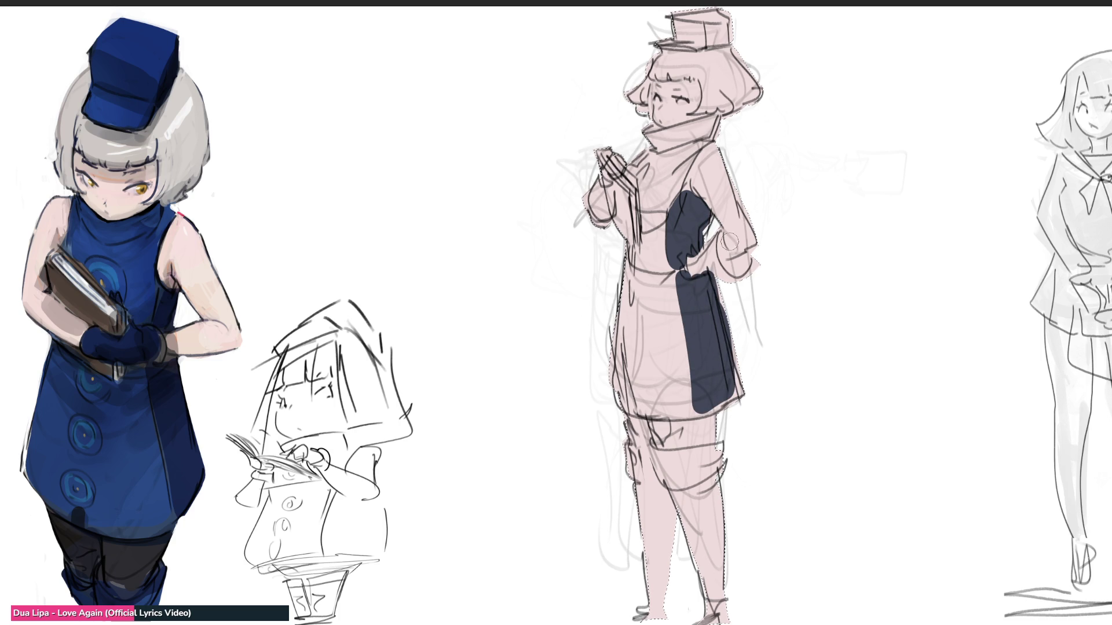
mouse_move(721, 242)
mouse_down()
mouse_move(728, 276)
mouse_move(745, 254)
mouse_up()
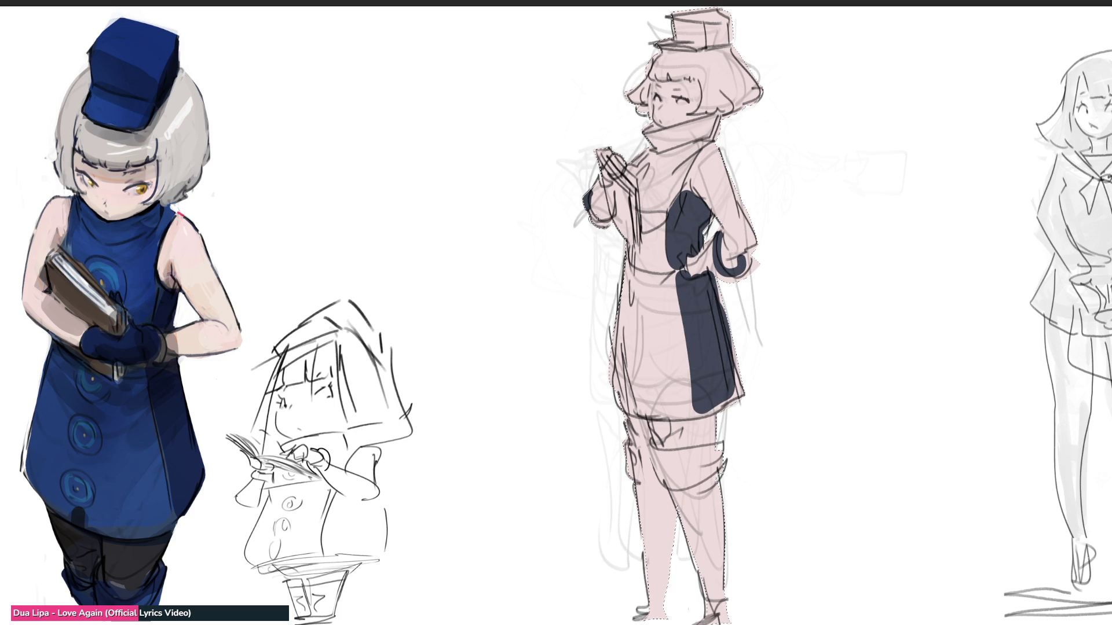
mouse_move(654, 448)
mouse_down()
mouse_move(686, 465)
mouse_move(670, 490)
mouse_move(656, 462)
mouse_move(638, 459)
mouse_move(651, 469)
mouse_up()
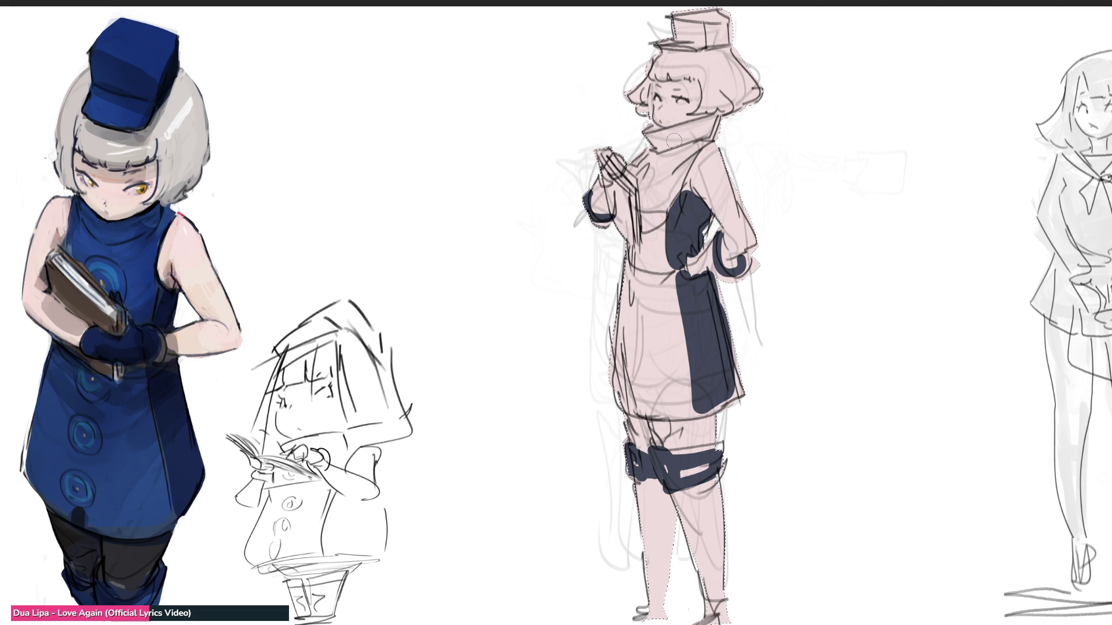
- Paint a blue scarf with its hanging end and fill the coat front blue
mouse_move(670, 130)
mouse_down()
mouse_move(672, 159)
mouse_move(709, 135)
mouse_move(647, 174)
mouse_move(673, 187)
mouse_move(653, 208)
mouse_up()
drag(691, 161, 648, 261)
mouse_move(656, 221)
mouse_down()
mouse_move(665, 274)
mouse_move(615, 374)
mouse_up()
drag(647, 291, 647, 409)
drag(669, 261, 682, 404)
drag(686, 313, 664, 408)
mouse_move(673, 277)
mouse_down()
mouse_move(670, 289)
mouse_move(714, 257)
mouse_move(691, 271)
mouse_move(710, 266)
mouse_up()
- Paint the raised hand and hat blue, add a navy hat shadow and grey hair
mouse_move(618, 170)
mouse_down()
mouse_move(622, 183)
mouse_move(598, 218)
mouse_move(625, 205)
mouse_up()
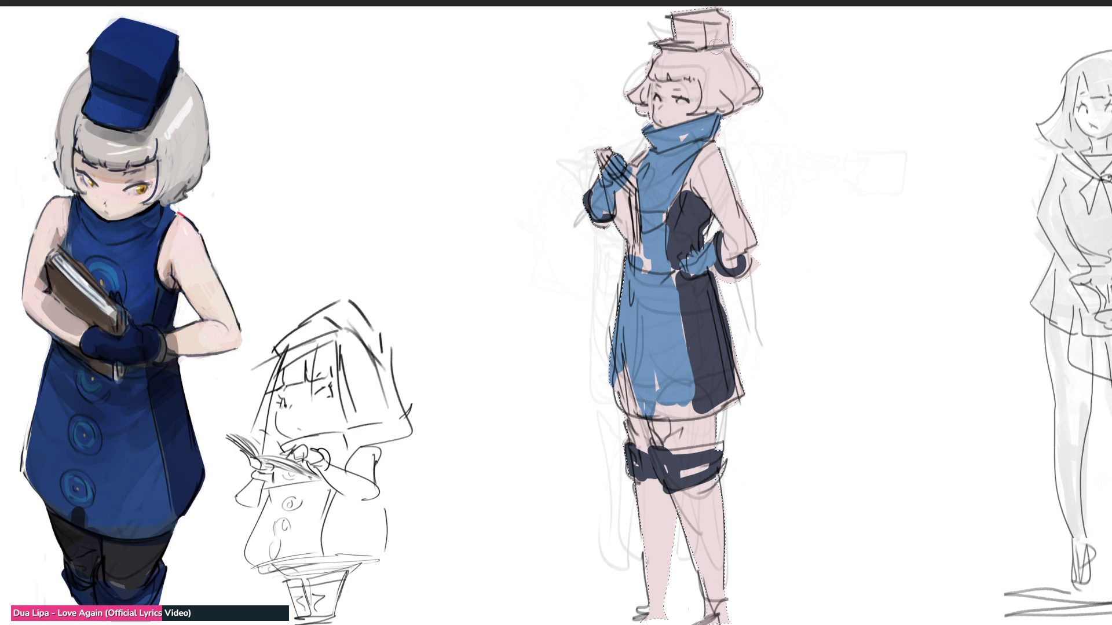
drag(672, 25, 728, 17)
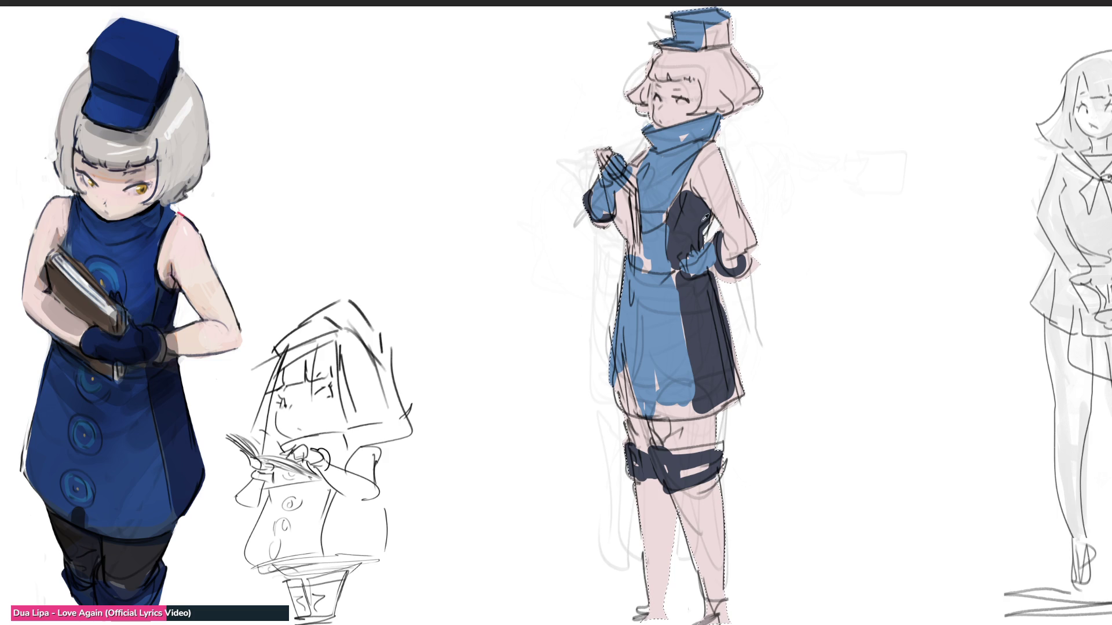
drag(715, 54, 719, 31)
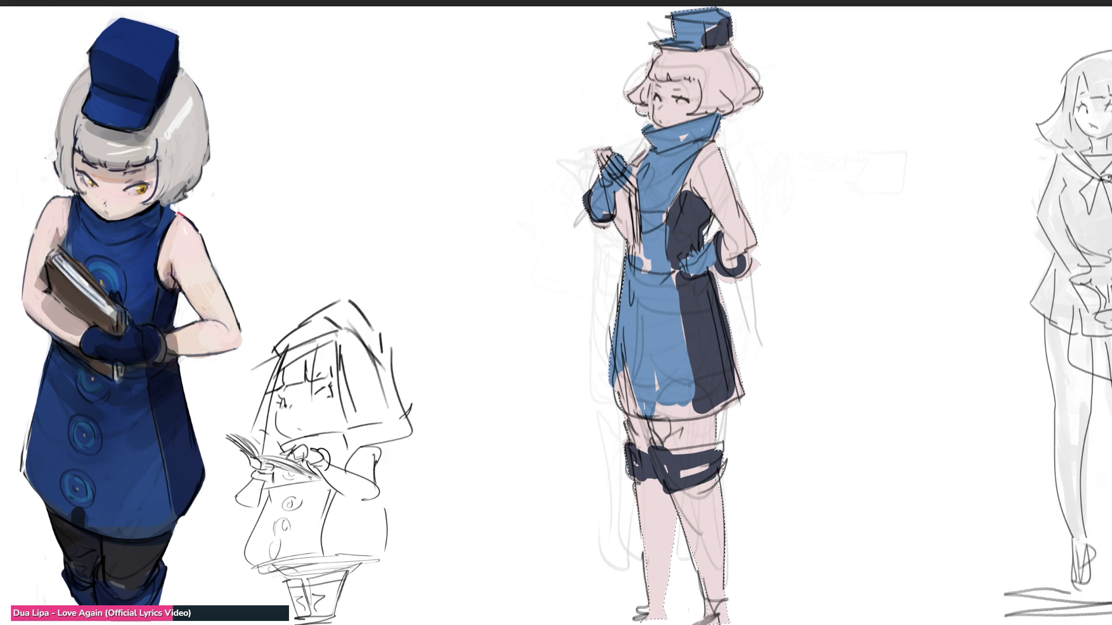
mouse_move(720, 61)
mouse_down()
mouse_move(634, 105)
mouse_move(708, 94)
mouse_move(718, 66)
mouse_up()
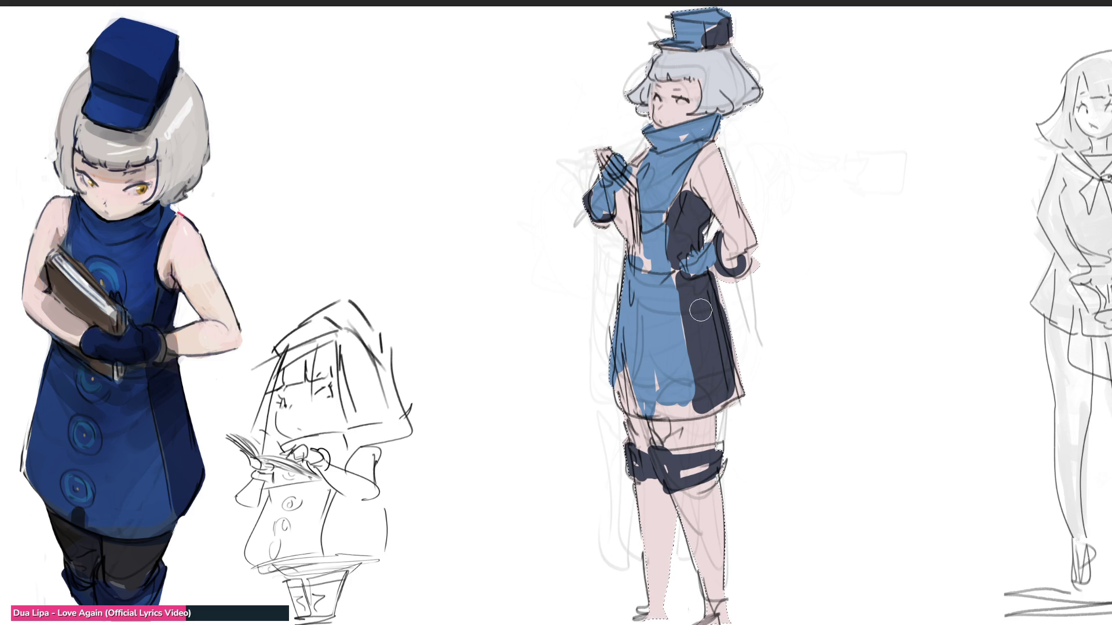
- Paint the knees blue, navy stockings on both lower legs and a dark band across the thighs
mouse_move(665, 435)
mouse_down()
mouse_move(647, 461)
mouse_move(695, 486)
mouse_up()
mouse_move(643, 451)
mouse_down()
mouse_move(653, 479)
mouse_move(717, 502)
mouse_move(661, 521)
mouse_move(626, 550)
mouse_move(648, 600)
mouse_up()
drag(696, 526, 717, 555)
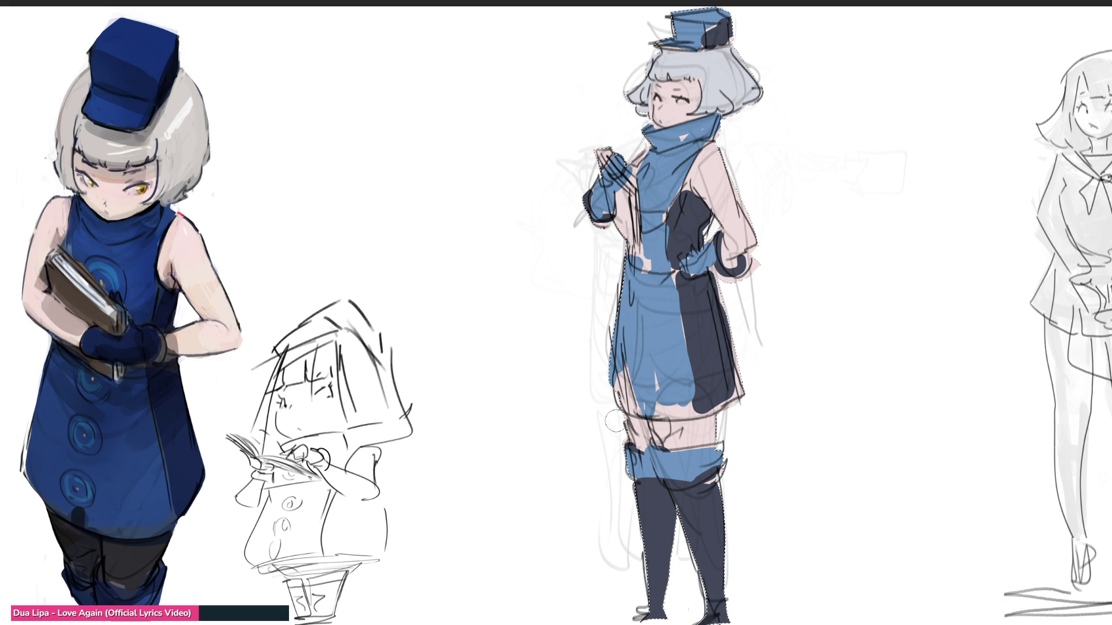
drag(626, 422, 713, 439)
- Cover the pink skirt gaps and hip with blue and add a navy cuff on the raised sleeve
drag(635, 383, 629, 415)
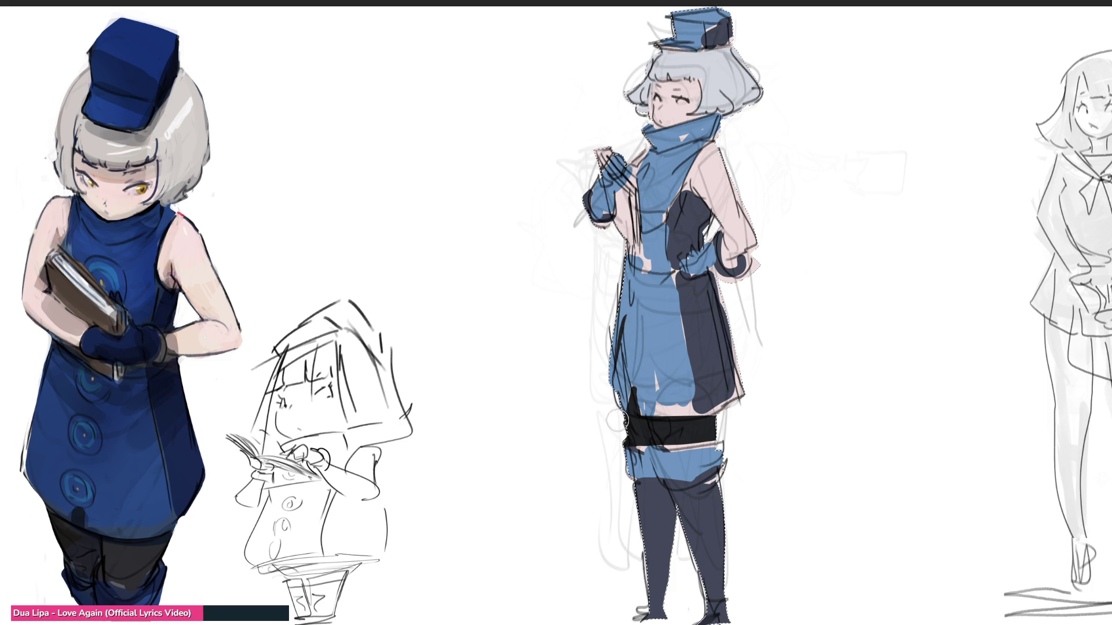
drag(624, 402, 699, 395)
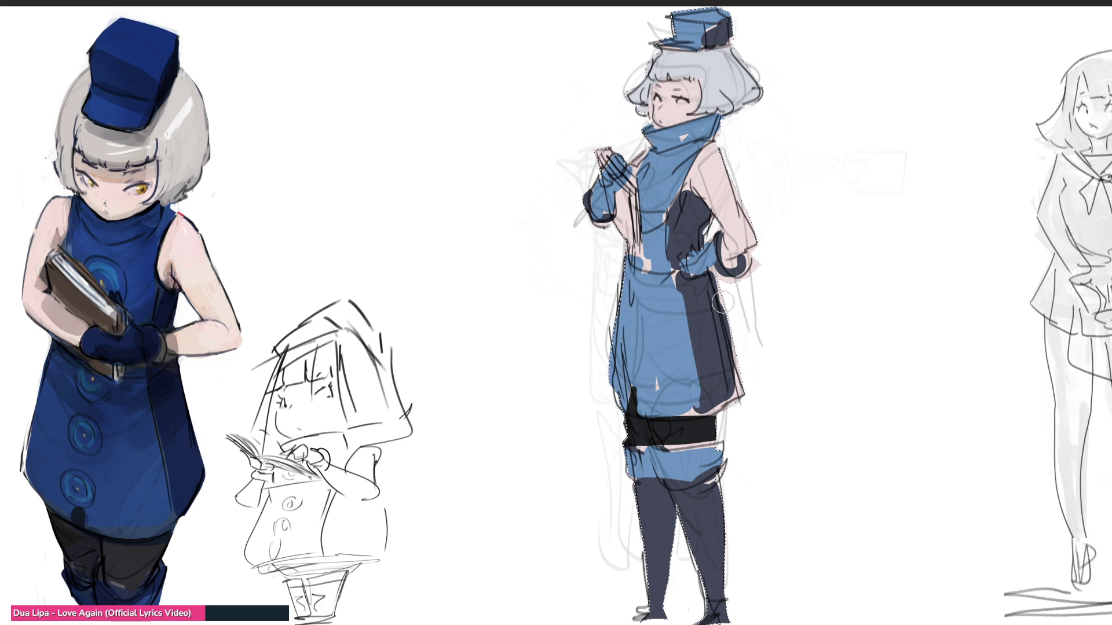
mouse_move(723, 266)
mouse_down()
mouse_move(740, 261)
mouse_move(722, 266)
mouse_move(725, 233)
mouse_move(745, 265)
mouse_up()
drag(586, 203, 613, 194)
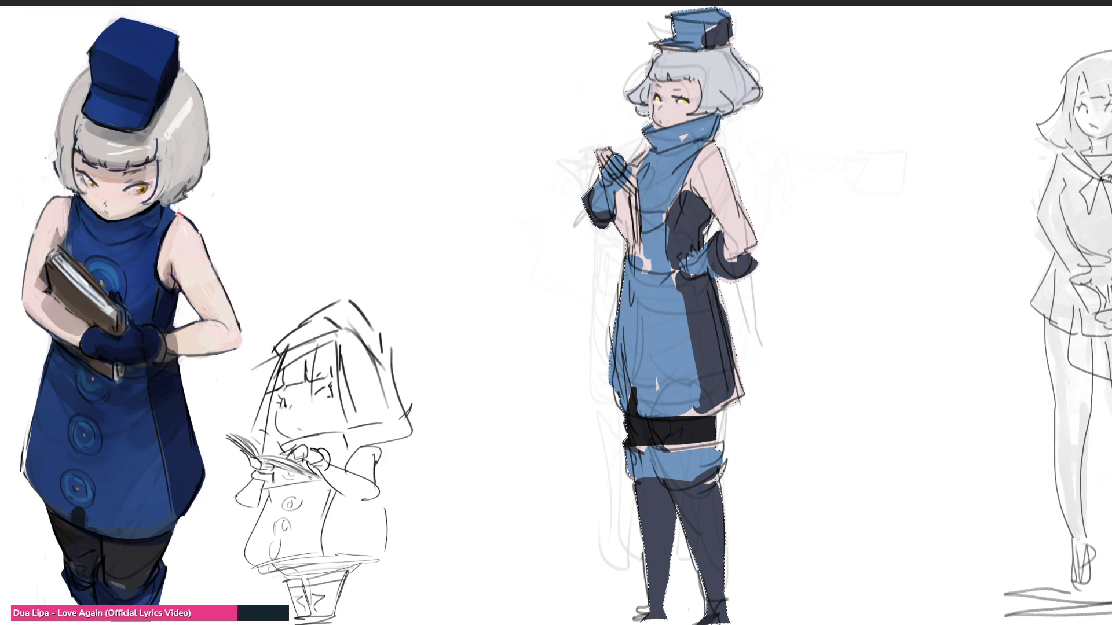
- Add pink blush to the cheeks and pink shading on the sleeve near the hip
drag(652, 105, 691, 106)
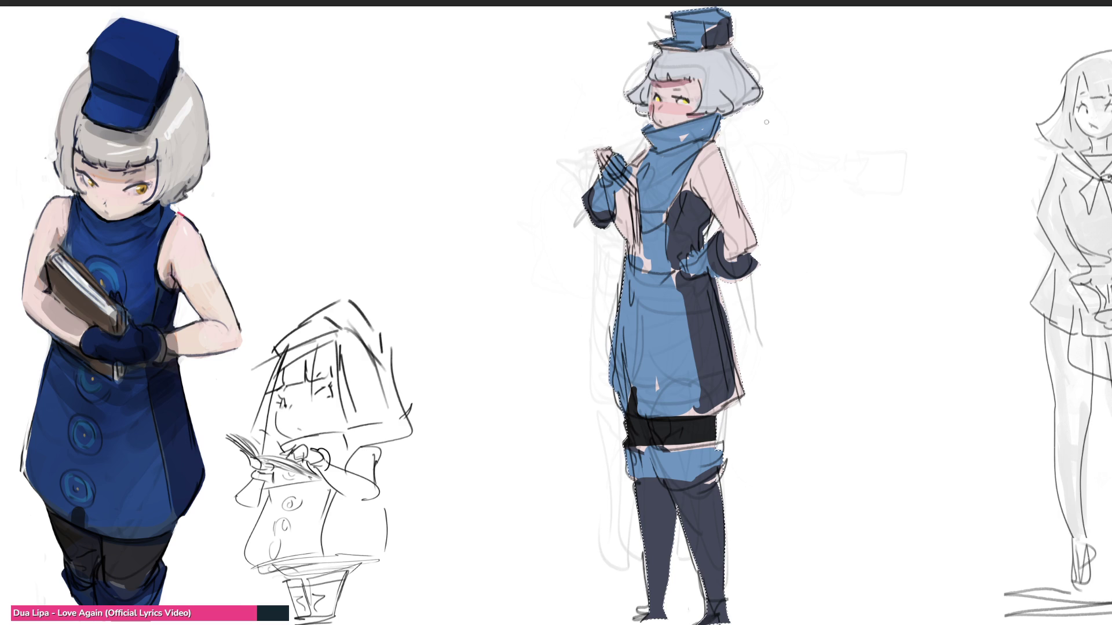
mouse_move(734, 234)
mouse_down()
mouse_move(757, 259)
mouse_move(743, 252)
mouse_up()
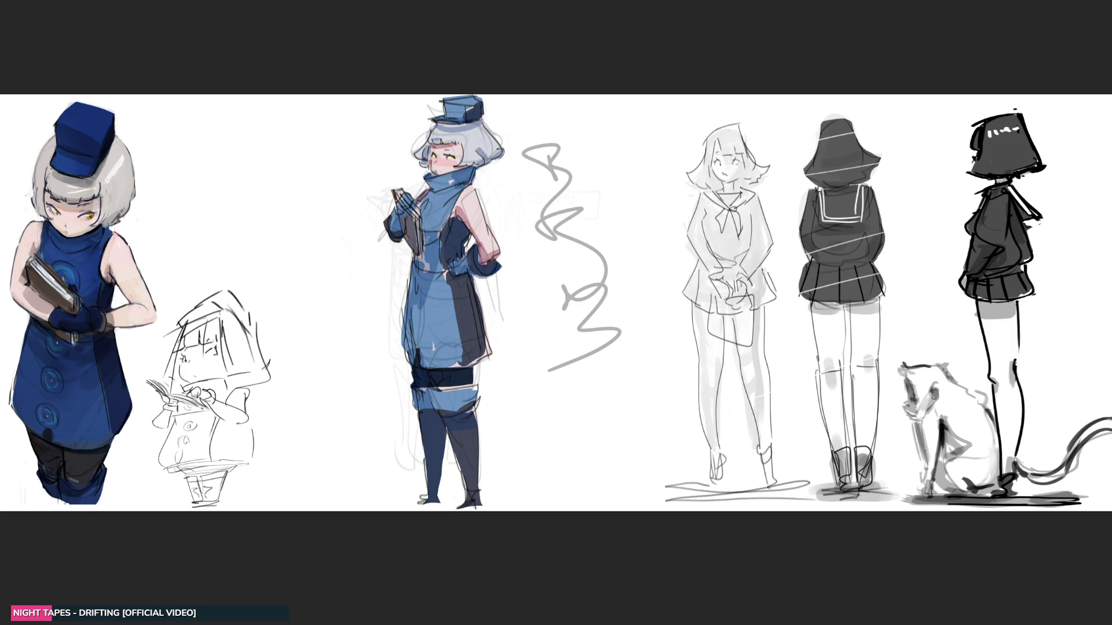
- Undo the stray grey squiggle and move the blue figure left beside the small sketch
key(ctrl+z)
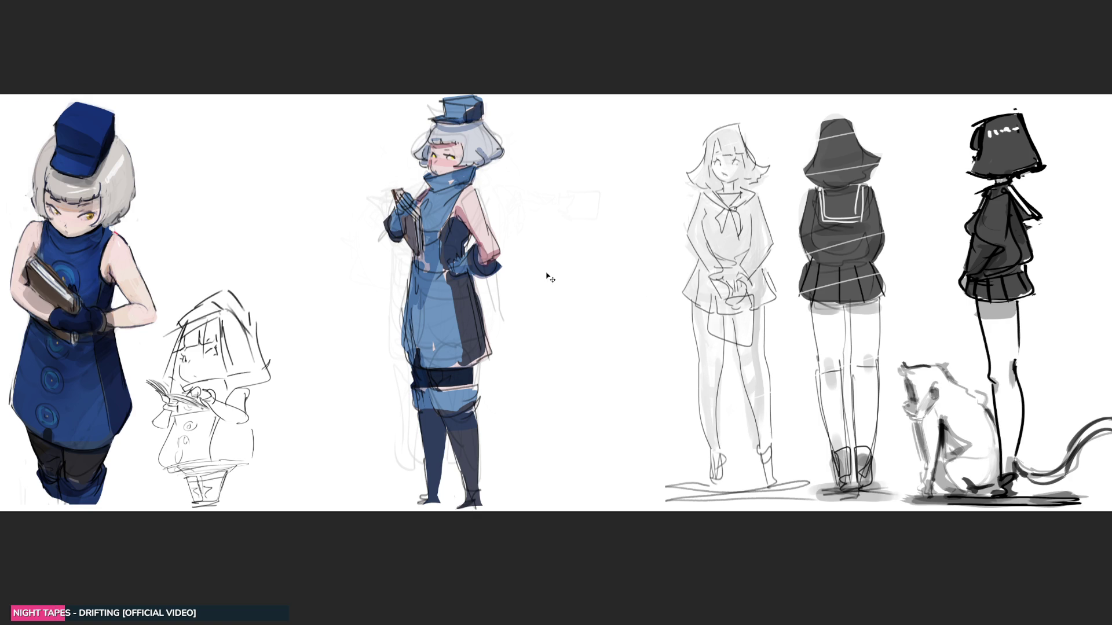
click(447, 242)
drag(448, 241, 316, 248)
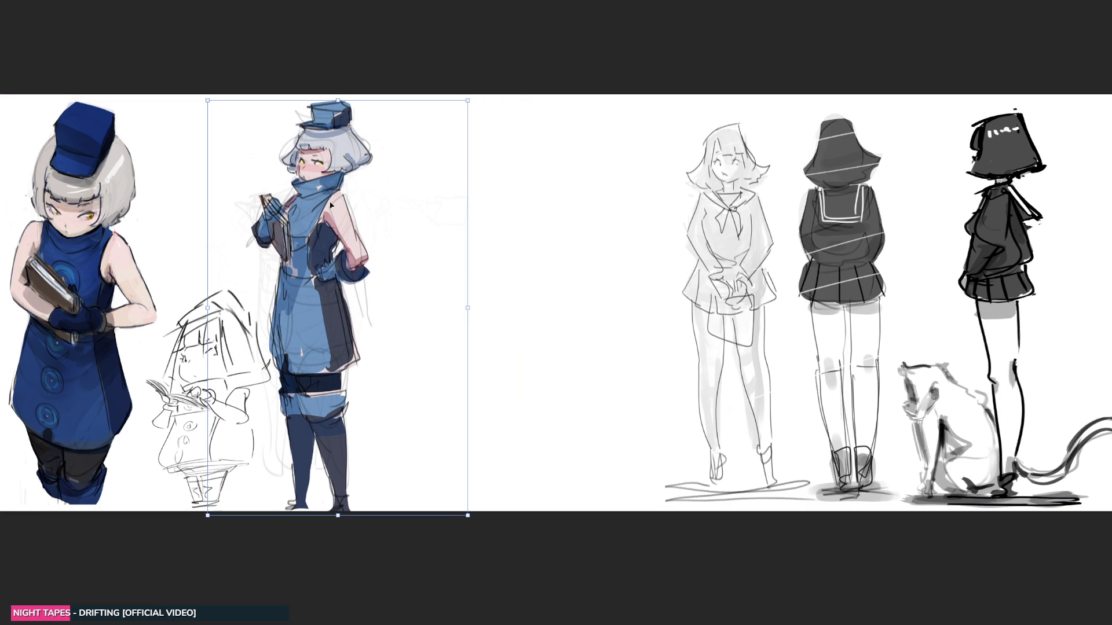
key(Left)
key(Left)
key(Left)
key(Up)
key(Up)
key(Up)
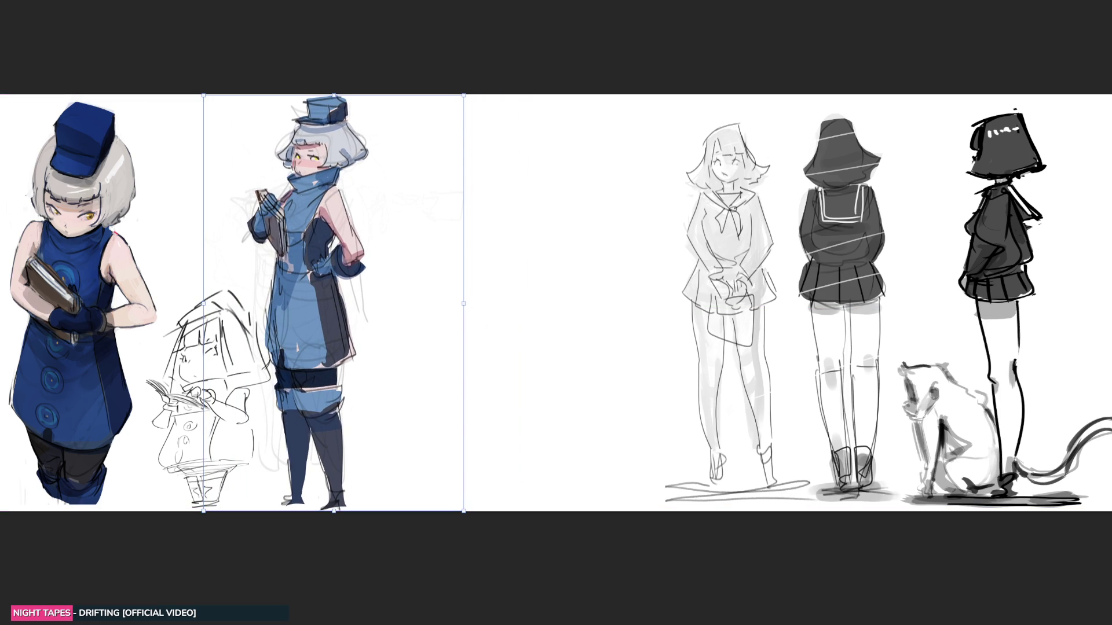
key(Return)
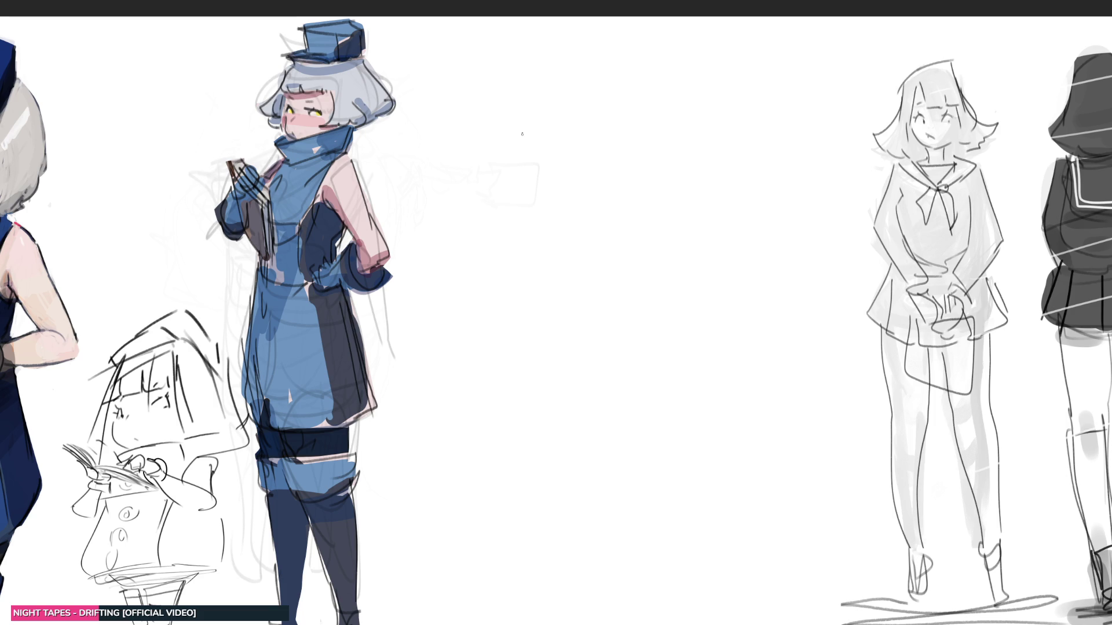
- Rough out a new figure's head with hair loops, face arc, cheeks, chin and neck
drag(493, 130, 564, 124)
mouse_move(495, 122)
mouse_down()
mouse_move(569, 150)
mouse_move(565, 101)
mouse_move(583, 150)
mouse_move(608, 132)
mouse_move(581, 147)
mouse_up()
mouse_move(508, 157)
mouse_down()
mouse_move(520, 166)
mouse_move(562, 157)
mouse_move(564, 121)
mouse_up()
drag(571, 103, 570, 169)
mouse_move(492, 144)
mouse_down()
mouse_move(515, 195)
mouse_move(571, 210)
mouse_up()
mouse_move(591, 165)
mouse_down()
mouse_move(573, 219)
mouse_move(489, 181)
mouse_move(508, 207)
mouse_up()
drag(594, 157, 574, 208)
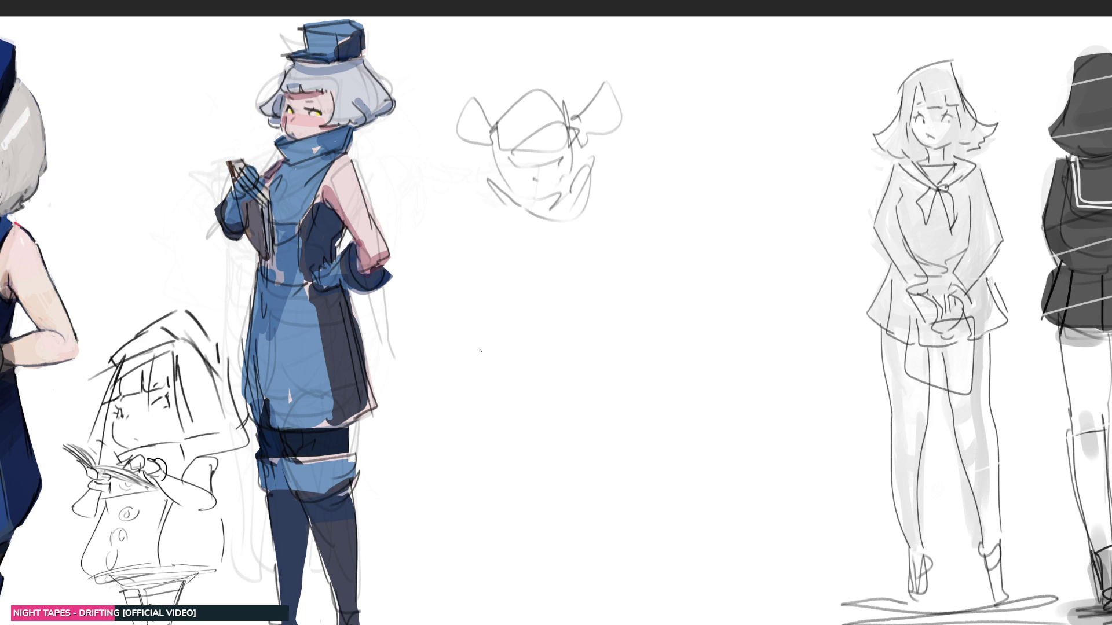
mouse_move(474, 172)
mouse_down()
mouse_move(518, 203)
mouse_move(527, 234)
mouse_move(510, 248)
mouse_up()
mouse_move(513, 206)
mouse_down()
mouse_move(467, 305)
mouse_move(483, 311)
mouse_move(517, 218)
mouse_move(546, 212)
mouse_move(533, 259)
mouse_move(502, 291)
mouse_move(528, 300)
mouse_move(581, 247)
mouse_up()
- Rough the shoulder, body, two long legs with feet and a ground line under the figure
drag(599, 159, 584, 236)
mouse_move(599, 158)
mouse_down()
mouse_move(615, 215)
mouse_move(586, 261)
mouse_move(637, 243)
mouse_move(608, 376)
mouse_up()
drag(614, 244, 613, 365)
drag(587, 284, 614, 453)
drag(613, 433, 643, 439)
mouse_move(643, 439)
mouse_down()
mouse_move(625, 400)
mouse_move(618, 259)
mouse_up()
mouse_move(620, 205)
mouse_down()
mouse_move(648, 348)
mouse_move(629, 373)
mouse_up()
mouse_move(629, 245)
mouse_down()
mouse_move(560, 405)
mouse_move(527, 320)
mouse_up()
mouse_move(514, 337)
mouse_down()
mouse_move(525, 329)
mouse_move(522, 370)
mouse_move(538, 403)
mouse_move(511, 336)
mouse_up()
mouse_move(514, 246)
mouse_down()
mouse_move(468, 357)
mouse_move(413, 430)
mouse_move(531, 424)
mouse_move(565, 383)
mouse_move(544, 443)
mouse_move(380, 453)
mouse_up()
mouse_move(394, 398)
mouse_down()
mouse_move(580, 439)
mouse_move(627, 422)
mouse_move(622, 433)
mouse_up()
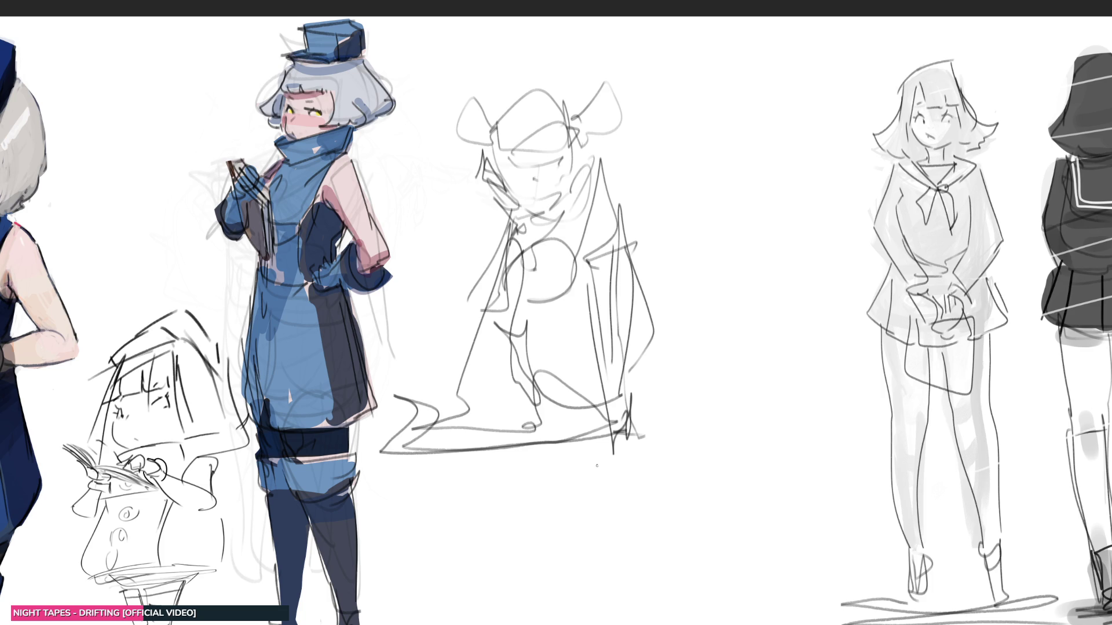
- Shift the rough sketch further right, fade it and switch to a fine brush
key(ctrl+t)
drag(533, 388, 675, 389)
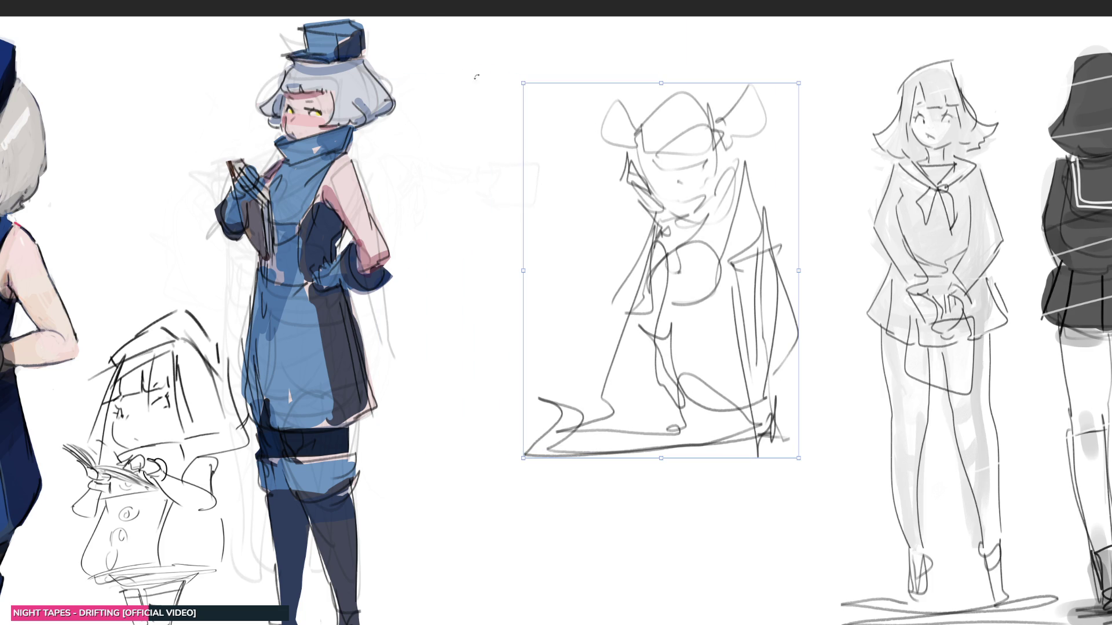
key(Return)
mouse_move(695, 278)
mouse_down()
mouse_move(672, 141)
mouse_move(593, 397)
mouse_up()
key(bracketleft)
key(bracketleft)
key(bracketleft)
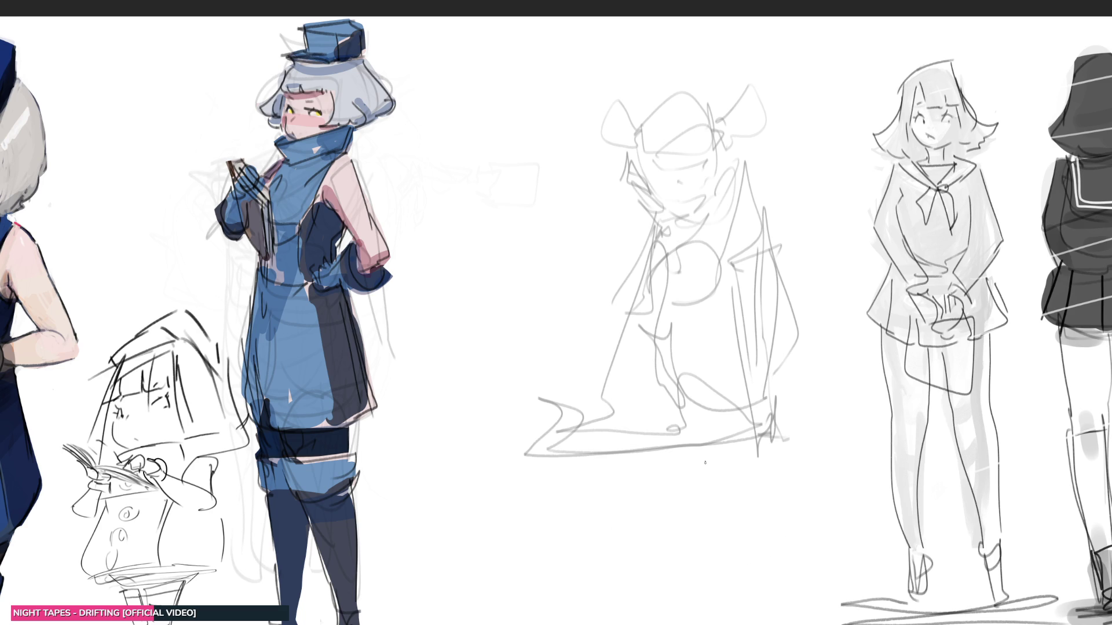
- Draw the seated girl's eye, hair strands, hat, chin and jaw over the rough pass
mouse_move(690, 165)
mouse_down()
mouse_move(705, 157)
mouse_move(664, 173)
mouse_move(658, 164)
mouse_move(658, 201)
mouse_up()
mouse_move(627, 152)
mouse_down()
mouse_move(635, 179)
mouse_move(627, 174)
mouse_up()
mouse_move(631, 157)
mouse_down()
mouse_move(653, 205)
mouse_move(682, 181)
mouse_move(685, 196)
mouse_up()
mouse_move(644, 130)
mouse_down()
mouse_move(700, 151)
mouse_move(676, 96)
mouse_move(713, 148)
mouse_move(641, 146)
mouse_up()
drag(708, 150, 712, 170)
mouse_move(713, 153)
mouse_down()
mouse_move(721, 171)
mouse_move(685, 202)
mouse_move(694, 200)
mouse_up()
key(ctrl+z)
mouse_move(718, 164)
mouse_down()
mouse_move(700, 204)
mouse_move(670, 221)
mouse_move(692, 219)
mouse_move(692, 229)
mouse_move(676, 228)
mouse_move(661, 300)
mouse_up()
- Outline the collar, lapel, torso, arm arc, both legs, feet and the seated base
mouse_move(693, 228)
mouse_down()
mouse_move(645, 269)
mouse_move(650, 322)
mouse_move(740, 330)
mouse_move(739, 310)
mouse_move(714, 289)
mouse_move(741, 188)
mouse_move(765, 242)
mouse_up()
mouse_move(761, 243)
mouse_down()
mouse_move(732, 296)
mouse_move(765, 322)
mouse_up()
drag(732, 280, 756, 377)
mouse_move(765, 301)
mouse_down()
mouse_move(775, 434)
mouse_move(761, 427)
mouse_move(799, 436)
mouse_up()
drag(743, 443, 794, 447)
drag(752, 250, 768, 297)
drag(665, 337, 669, 355)
mouse_move(669, 279)
mouse_down()
mouse_move(666, 352)
mouse_move(627, 251)
mouse_move(602, 396)
mouse_move(605, 408)
mouse_move(674, 418)
mouse_up()
drag(663, 324, 669, 417)
mouse_move(666, 349)
mouse_down()
mouse_move(677, 417)
mouse_move(714, 454)
mouse_move(751, 346)
mouse_up()
mouse_move(730, 391)
mouse_down()
mouse_move(753, 444)
mouse_move(690, 438)
mouse_up()
mouse_move(669, 391)
mouse_down()
mouse_move(618, 398)
mouse_move(664, 446)
mouse_move(549, 408)
mouse_move(539, 423)
mouse_move(548, 443)
mouse_up()
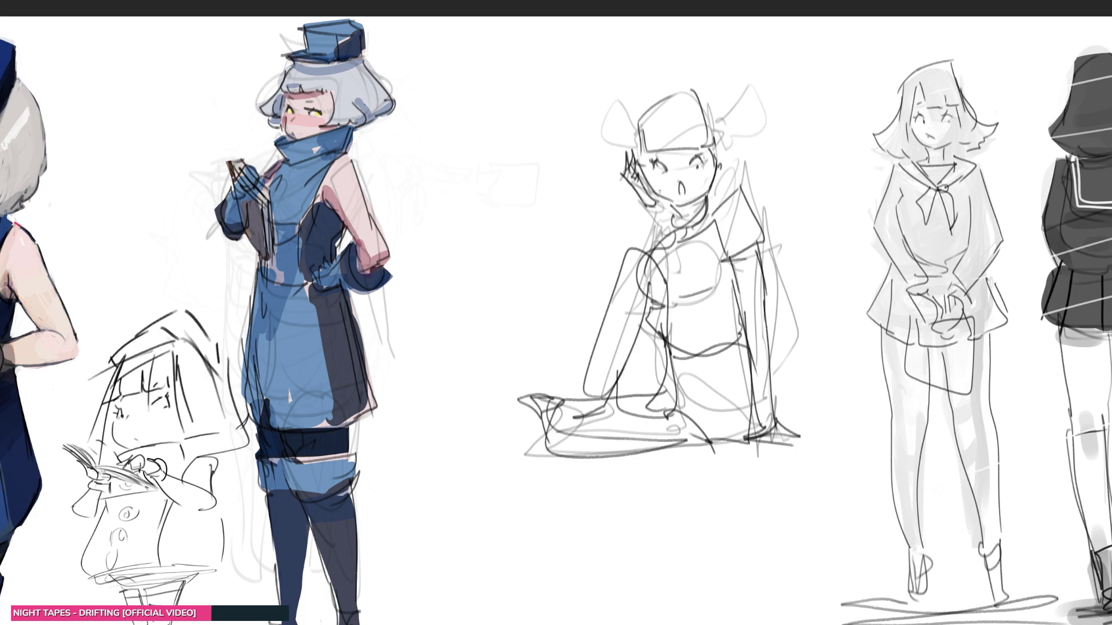
mouse_move(565, 396)
mouse_down()
mouse_move(610, 392)
mouse_move(638, 258)
mouse_up()
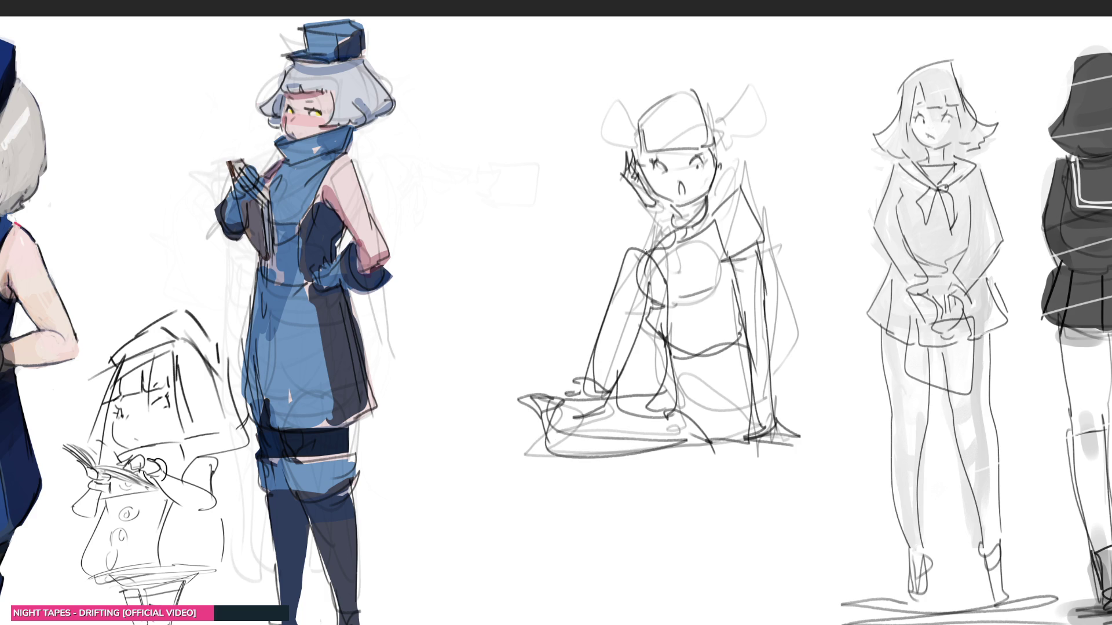
- Add hair strands and ear-like loops around the head, then fade the seated sketch
mouse_move(663, 210)
mouse_down()
mouse_move(625, 239)
mouse_move(650, 254)
mouse_up()
drag(667, 212, 665, 228)
drag(634, 143, 621, 146)
drag(637, 120, 626, 141)
mouse_move(717, 122)
mouse_down()
mouse_move(728, 174)
mouse_move(738, 160)
mouse_move(722, 177)
mouse_up()
mouse_move(627, 182)
mouse_down()
mouse_move(606, 192)
mouse_move(609, 217)
mouse_up()
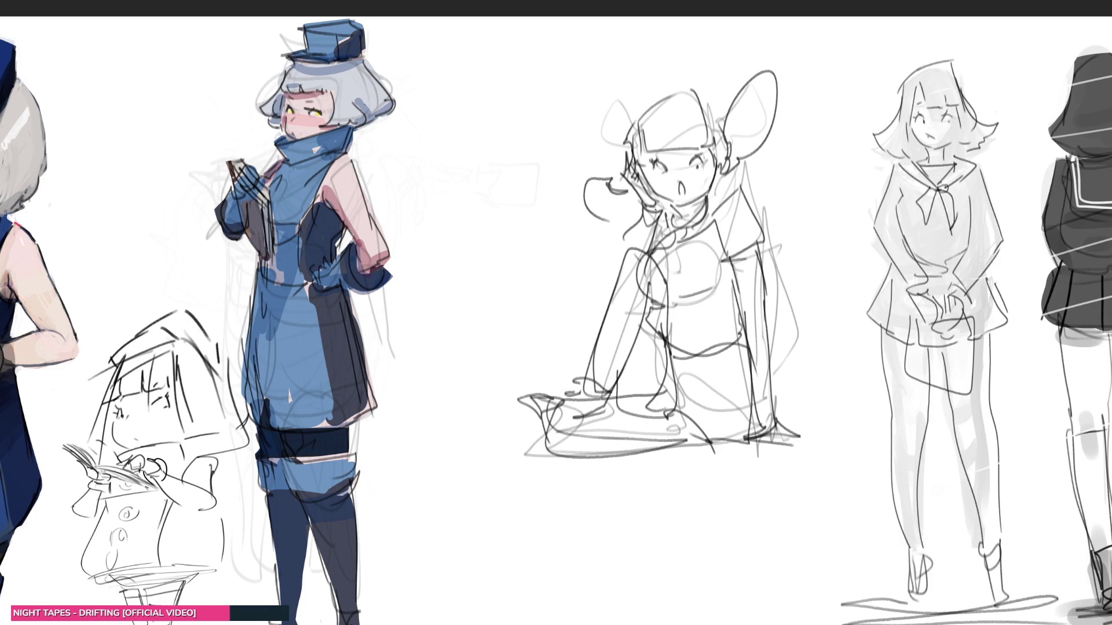
mouse_move(643, 139)
mouse_down()
mouse_move(583, 186)
mouse_move(661, 365)
mouse_move(745, 111)
mouse_move(671, 432)
mouse_move(720, 249)
mouse_move(744, 385)
mouse_up()
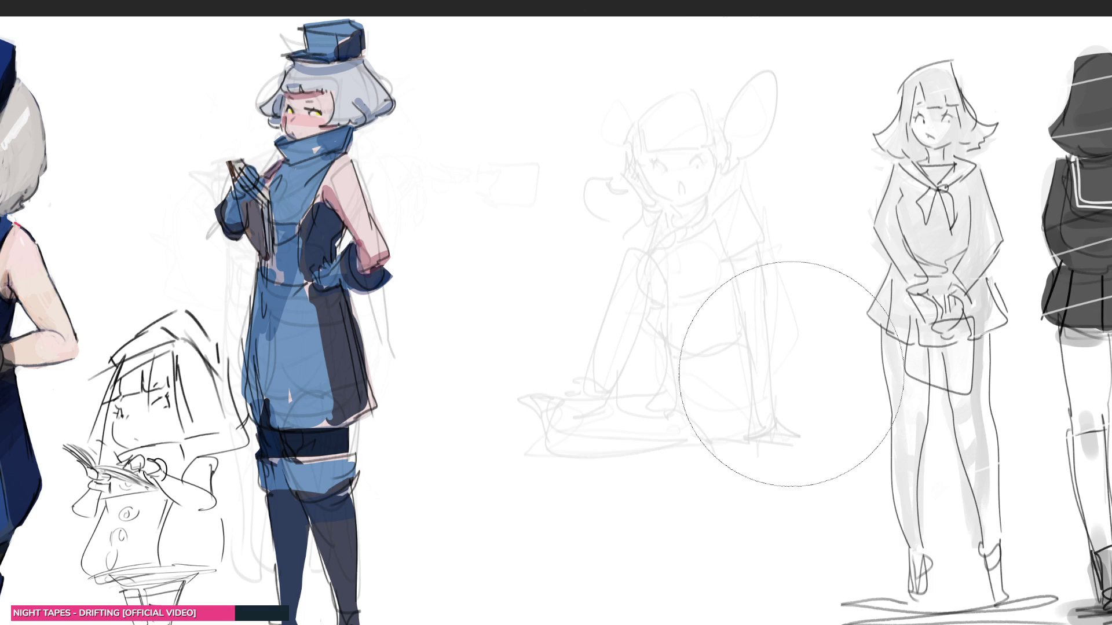
key(p)
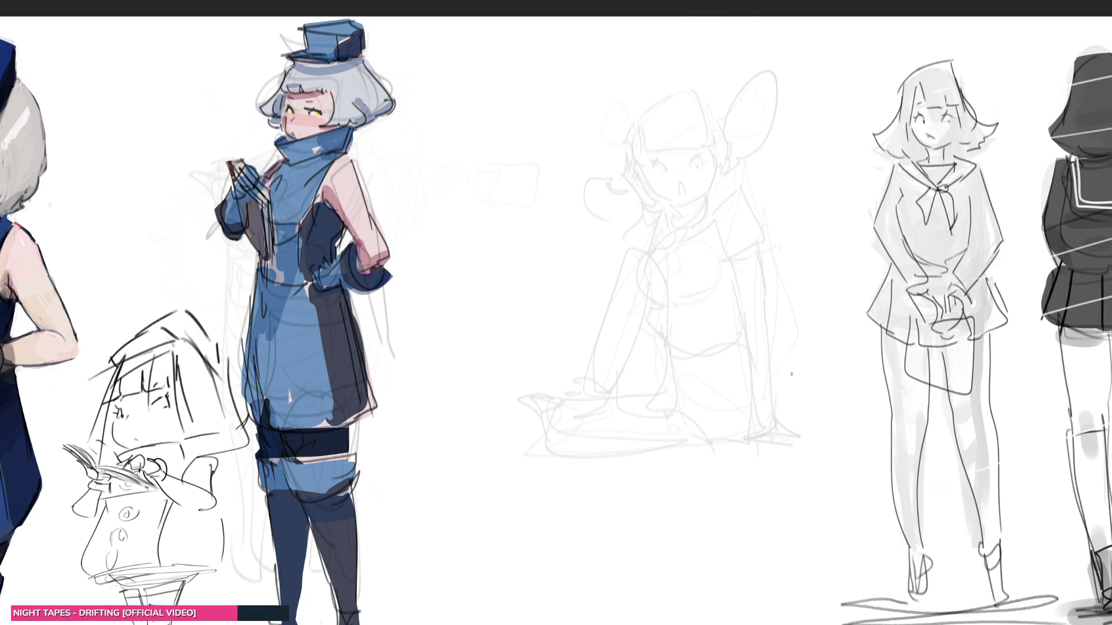
- Draw a darker head outline, eyes and hair strand over the seated sketch, then lighten that pass
mouse_move(643, 161)
mouse_down()
mouse_move(676, 123)
mouse_move(710, 198)
mouse_move(665, 203)
mouse_move(661, 174)
mouse_move(695, 175)
mouse_up()
mouse_move(676, 125)
mouse_down()
mouse_move(698, 160)
mouse_move(689, 192)
mouse_move(702, 219)
mouse_move(674, 254)
mouse_move(654, 233)
mouse_move(623, 151)
mouse_move(661, 261)
mouse_move(631, 194)
mouse_up()
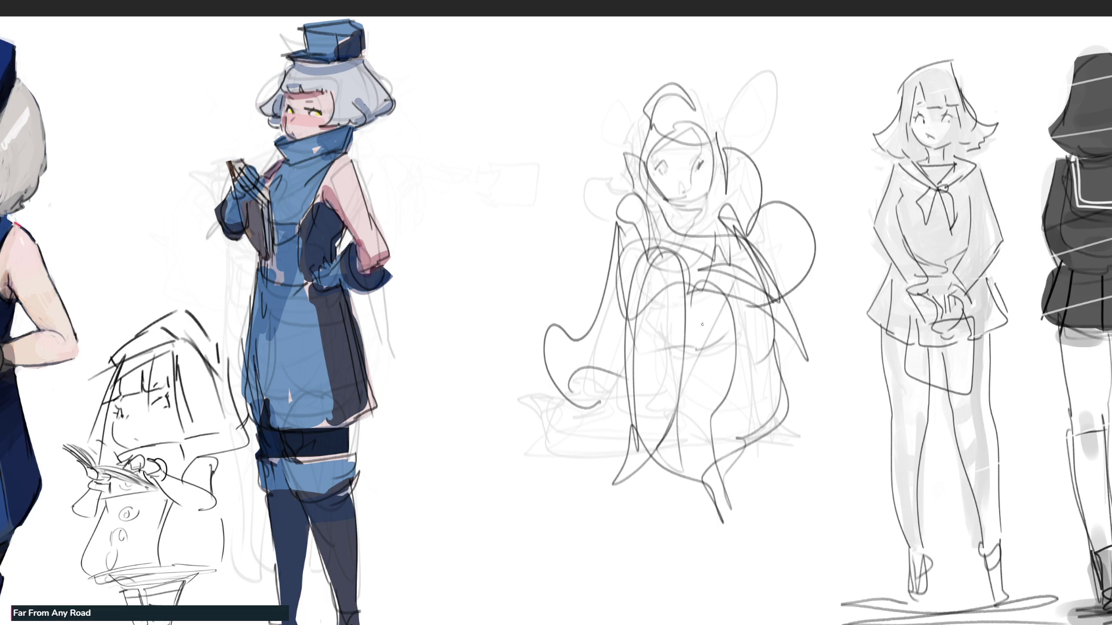
mouse_move(696, 267)
mouse_down()
mouse_move(732, 200)
mouse_move(723, 419)
mouse_up()
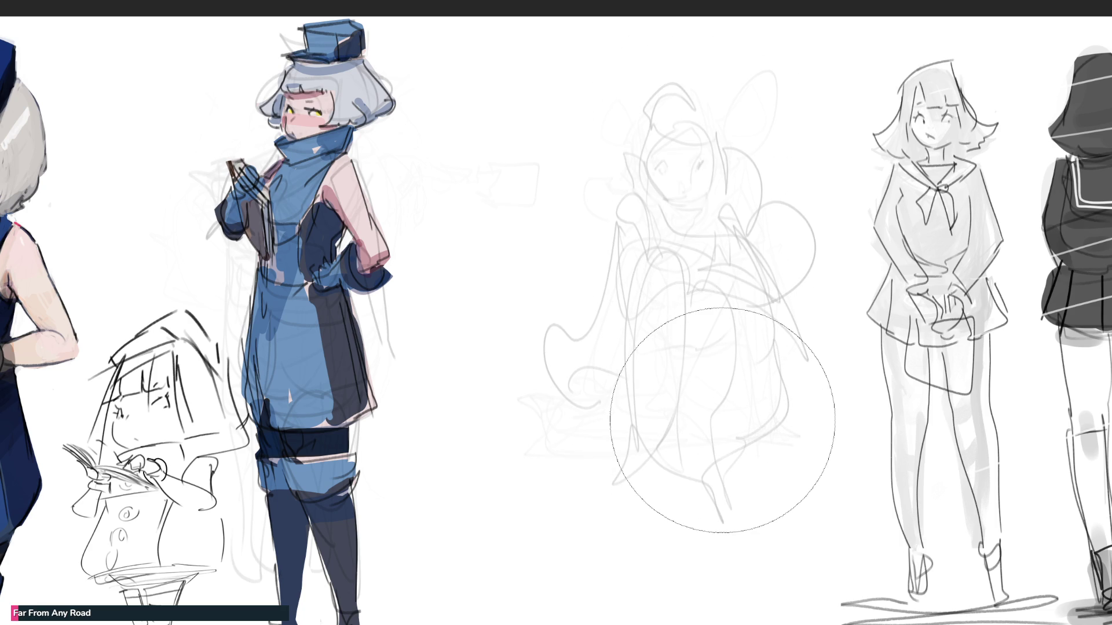
key(e)
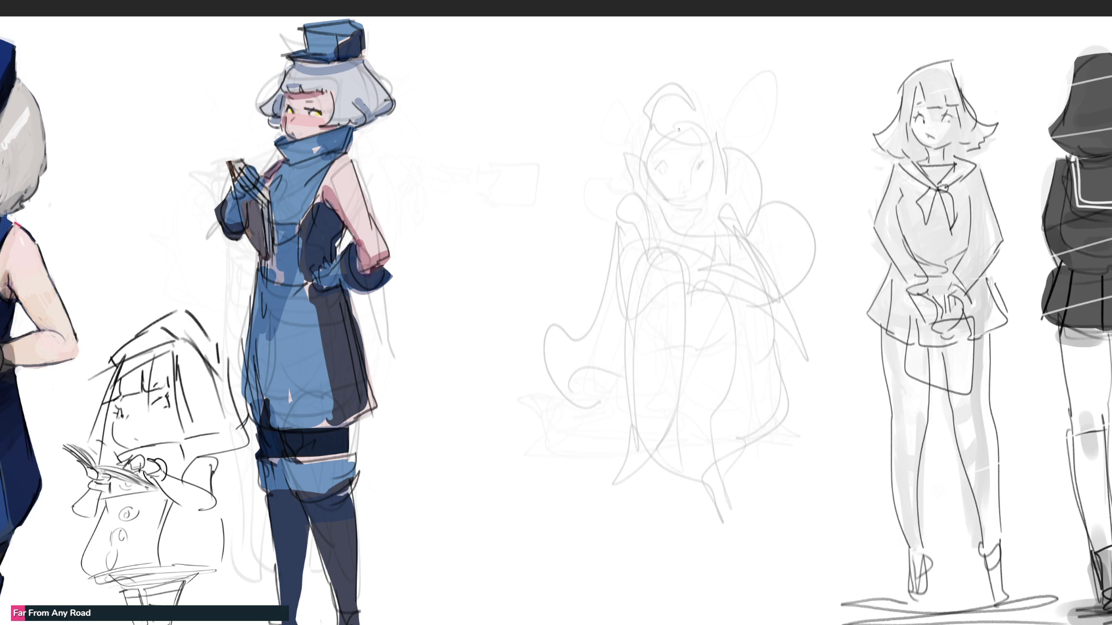
- Sketch the girl's face loop, sleeve, fringe, hair outline, shoulder and collar curves
mouse_move(636, 169)
mouse_down()
mouse_move(641, 158)
mouse_move(634, 182)
mouse_move(670, 207)
mouse_move(652, 205)
mouse_move(618, 252)
mouse_up()
mouse_move(652, 213)
mouse_down()
mouse_move(617, 272)
mouse_move(606, 261)
mouse_move(633, 186)
mouse_move(690, 190)
mouse_move(659, 167)
mouse_move(701, 167)
mouse_move(670, 147)
mouse_move(708, 166)
mouse_move(696, 195)
mouse_up()
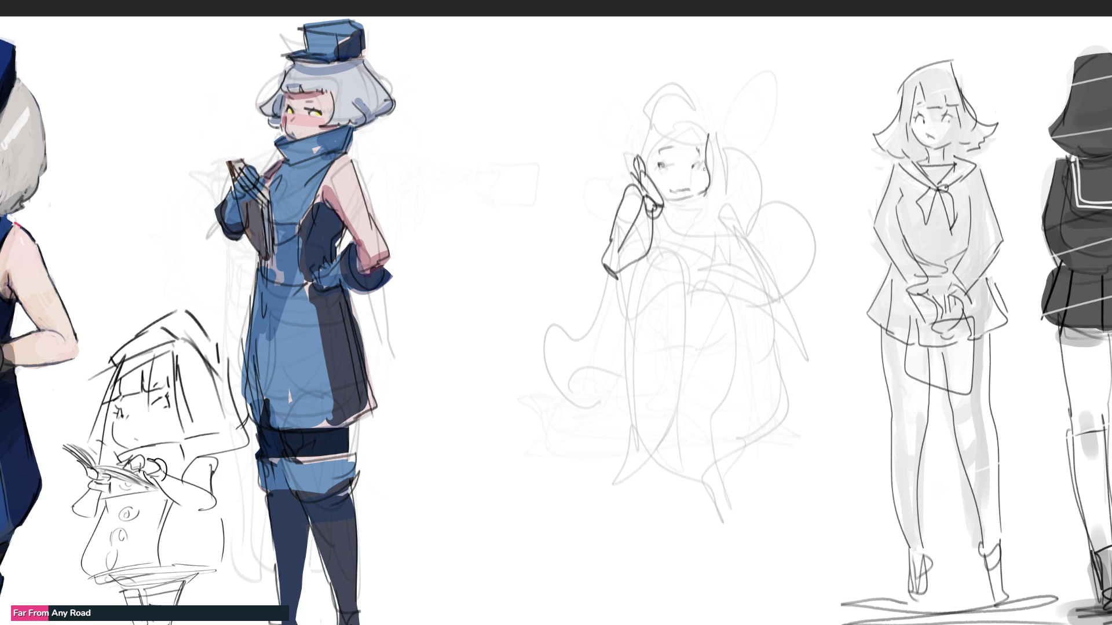
mouse_move(673, 116)
mouse_down()
mouse_move(646, 159)
mouse_move(717, 139)
mouse_move(718, 160)
mouse_move(641, 165)
mouse_up()
mouse_move(656, 79)
mouse_down()
mouse_move(621, 189)
mouse_move(681, 74)
mouse_up()
drag(692, 68, 726, 177)
mouse_move(722, 198)
mouse_down()
mouse_move(742, 199)
mouse_move(787, 267)
mouse_up()
mouse_move(665, 204)
mouse_down()
mouse_move(688, 211)
mouse_move(700, 234)
mouse_up()
mouse_move(708, 194)
mouse_down()
mouse_move(725, 262)
mouse_move(723, 191)
mouse_move(773, 283)
mouse_up()
- Draw the right arm and sleeve, bent legs, hips, skirt fold and hem
mouse_move(687, 248)
mouse_down()
mouse_move(754, 261)
mouse_move(746, 286)
mouse_move(760, 293)
mouse_move(727, 300)
mouse_move(614, 388)
mouse_up()
drag(684, 268, 621, 450)
mouse_move(638, 291)
mouse_down()
mouse_move(613, 448)
mouse_move(625, 459)
mouse_up()
drag(681, 306, 690, 437)
mouse_move(677, 285)
mouse_down()
mouse_move(737, 349)
mouse_move(706, 505)
mouse_move(730, 400)
mouse_up()
mouse_move(714, 264)
mouse_down()
mouse_move(744, 377)
mouse_move(760, 301)
mouse_up()
mouse_move(749, 300)
mouse_down()
mouse_move(770, 405)
mouse_move(723, 427)
mouse_up()
drag(648, 409, 695, 417)
mouse_move(695, 420)
mouse_down()
mouse_move(653, 422)
mouse_move(609, 453)
mouse_move(625, 445)
mouse_move(639, 495)
mouse_up()
- Outline the feet and lower legs, left skirt curve, flowing lines at right, ground line and an eyelash
drag(623, 452, 637, 519)
drag(633, 453, 654, 513)
mouse_move(687, 458)
mouse_down()
mouse_move(661, 523)
mouse_move(695, 509)
mouse_up()
drag(610, 396, 612, 410)
drag(627, 276, 624, 356)
mouse_move(614, 273)
mouse_down()
mouse_move(600, 404)
mouse_move(581, 388)
mouse_move(621, 392)
mouse_up()
drag(737, 413, 796, 406)
mouse_move(771, 271)
mouse_down()
mouse_move(792, 383)
mouse_move(876, 397)
mouse_move(765, 417)
mouse_up()
drag(776, 417, 851, 414)
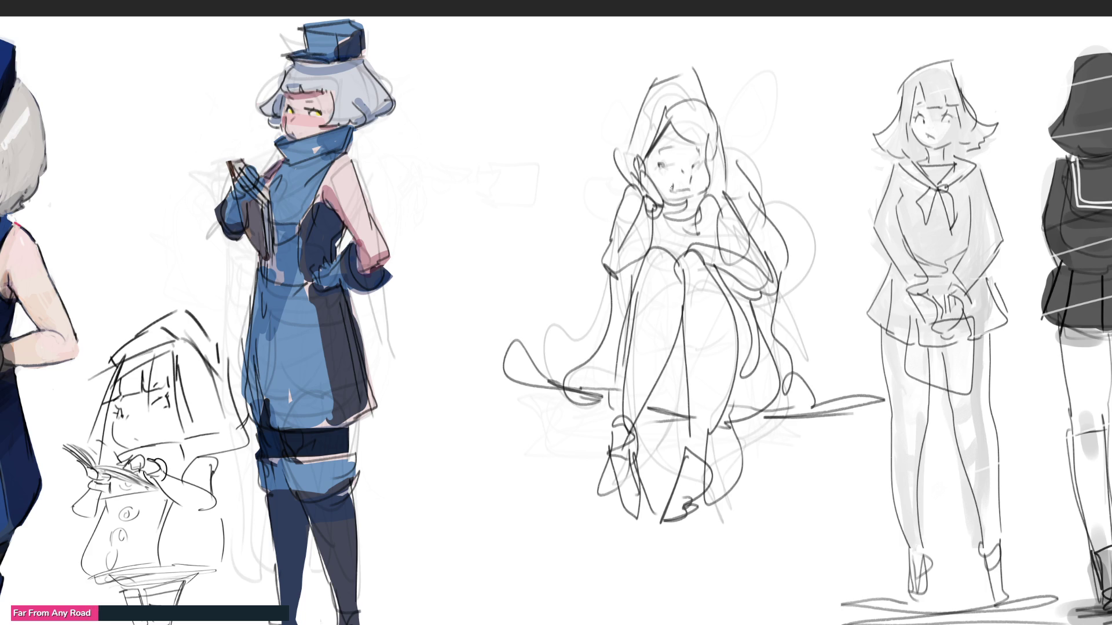
mouse_move(654, 165)
mouse_down()
mouse_move(667, 167)
mouse_move(673, 145)
mouse_up()
- Draw a long ground curve under the figure and hatch the shadow beneath her
mouse_move(503, 357)
mouse_down()
mouse_move(548, 424)
mouse_move(662, 522)
mouse_move(824, 398)
mouse_up()
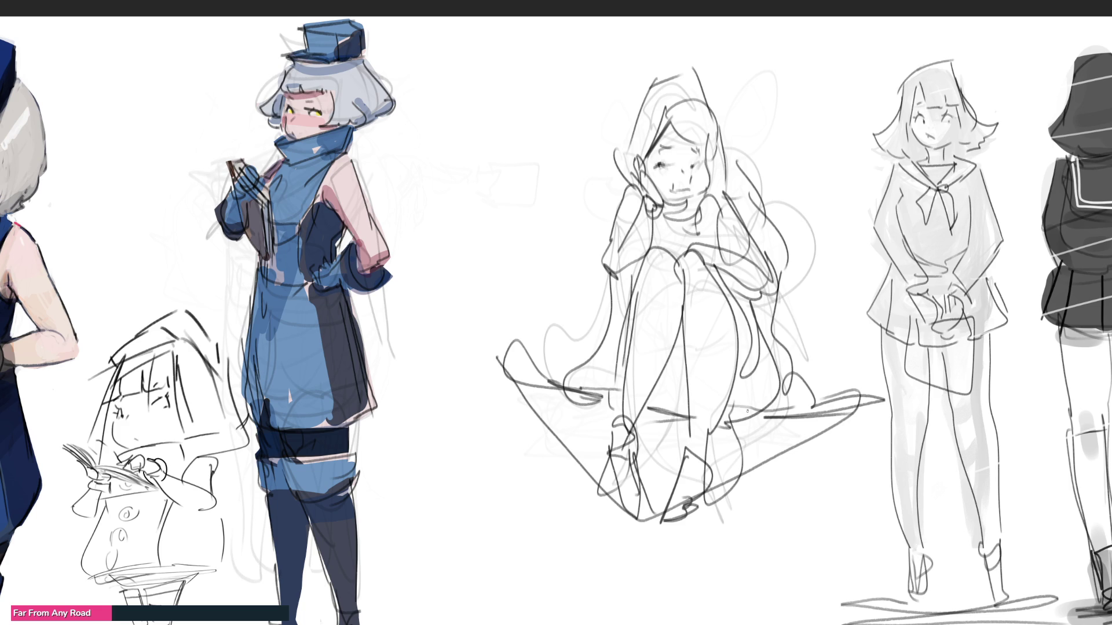
drag(563, 387, 543, 422)
mouse_move(589, 395)
mouse_down()
mouse_move(565, 444)
mouse_move(575, 491)
mouse_up()
drag(665, 417, 640, 485)
drag(701, 424, 673, 491)
drag(801, 409, 778, 452)
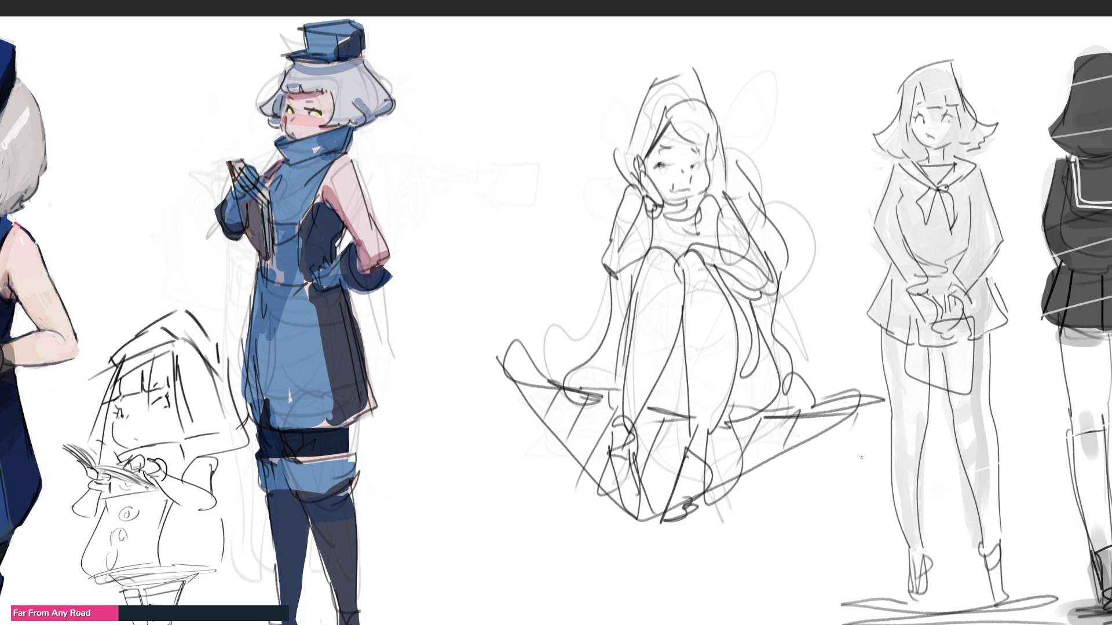
- Frame the figure with two long triangle lines from her head, then mirror the sketch horizontally
drag(675, 36, 513, 309)
drag(674, 38, 873, 373)
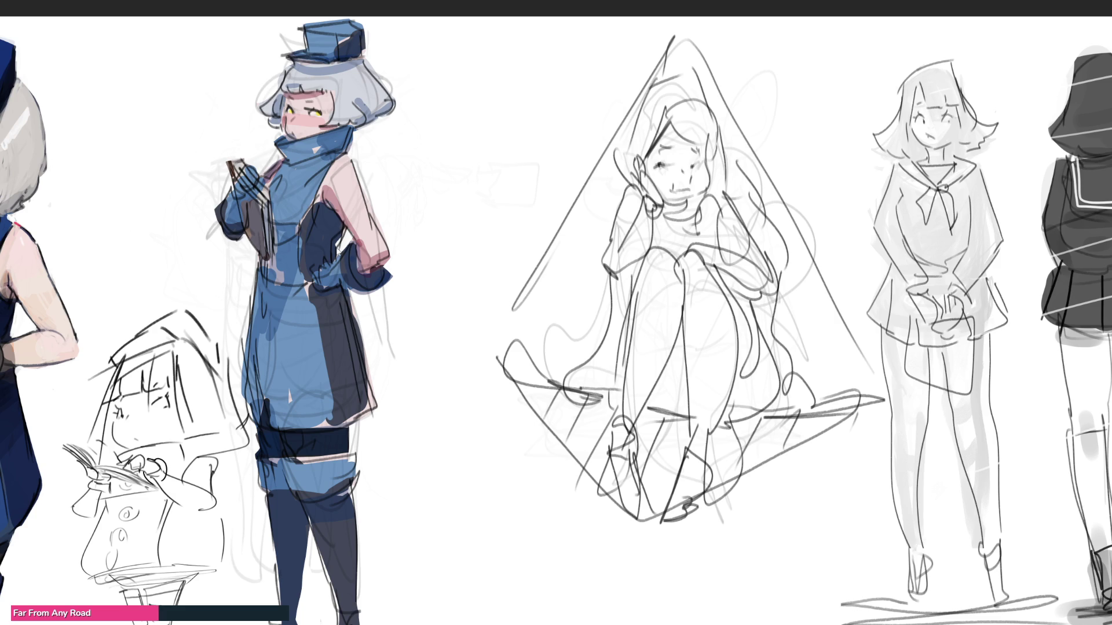
key(h)
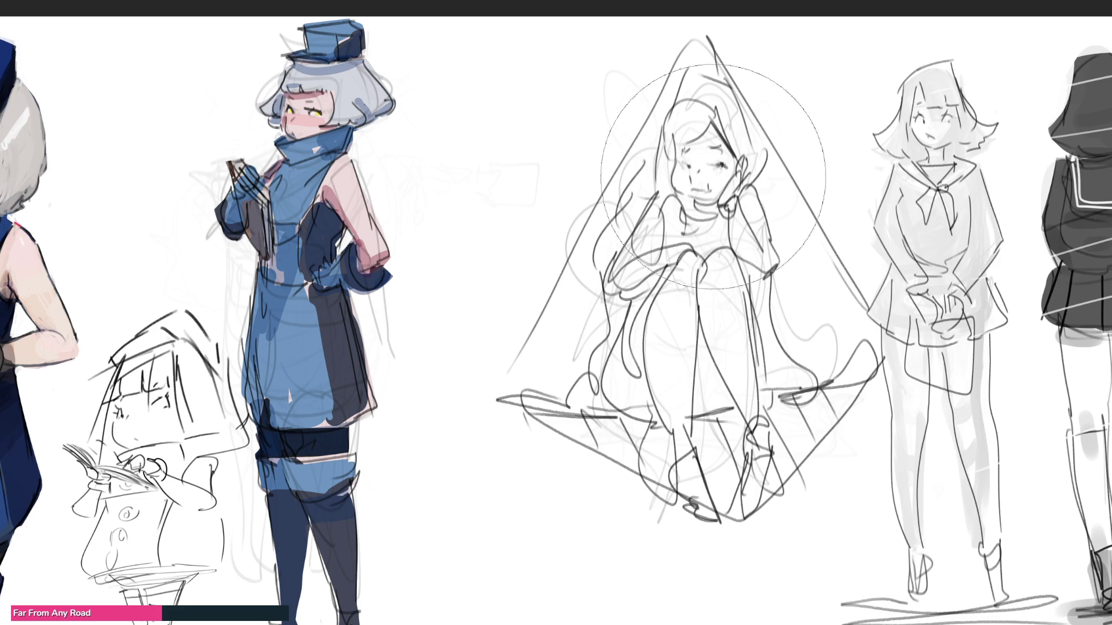
- Fade the triangle sketch, then trace the eye, mouth, fringe and hair outline with a left curl
key(o)
key(o)
key(o)
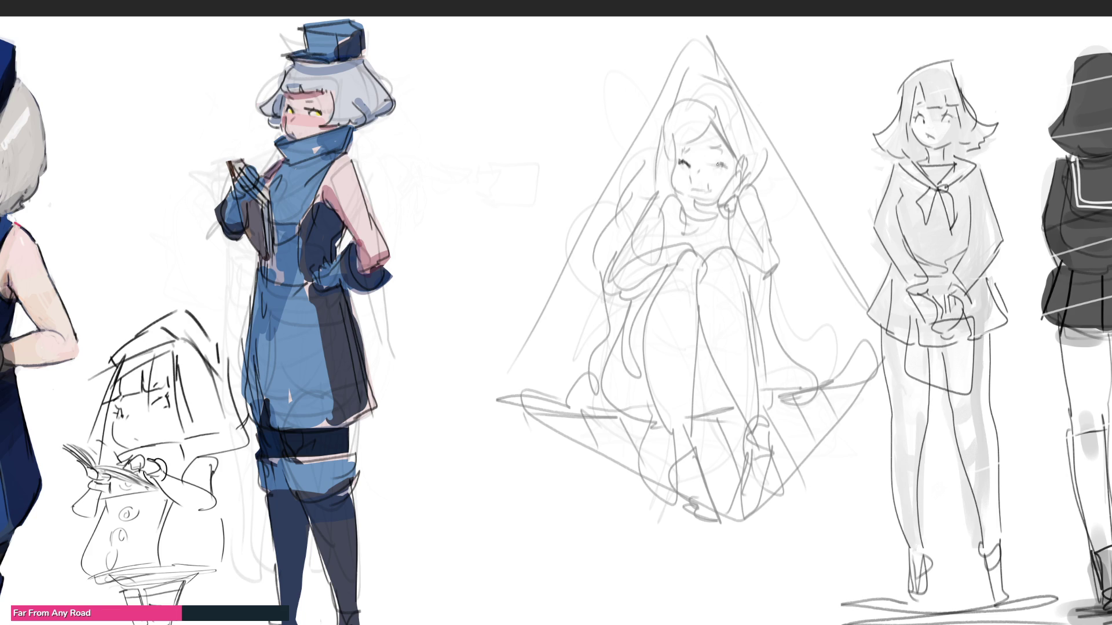
drag(719, 164, 716, 146)
mouse_move(697, 191)
mouse_down()
mouse_move(694, 201)
mouse_move(718, 205)
mouse_move(703, 187)
mouse_move(733, 164)
mouse_move(742, 175)
mouse_move(719, 203)
mouse_move(744, 173)
mouse_up()
mouse_move(713, 116)
mouse_down()
mouse_move(738, 165)
mouse_move(723, 127)
mouse_up()
mouse_move(687, 92)
mouse_down()
mouse_move(715, 101)
mouse_move(723, 91)
mouse_move(738, 164)
mouse_up()
drag(717, 113, 669, 159)
mouse_move(683, 109)
mouse_down()
mouse_move(708, 101)
mouse_move(647, 153)
mouse_move(669, 177)
mouse_up()
mouse_move(667, 97)
mouse_down()
mouse_move(740, 109)
mouse_move(762, 154)
mouse_move(747, 186)
mouse_up()
mouse_move(657, 160)
mouse_down()
mouse_move(664, 186)
mouse_move(717, 204)
mouse_move(716, 219)
mouse_up()
- Draw the neck rings and outline, then the knees, leg contours and right foot
mouse_move(689, 199)
mouse_down()
mouse_move(692, 228)
mouse_move(720, 223)
mouse_up()
mouse_move(699, 228)
mouse_down()
mouse_move(720, 231)
mouse_move(681, 242)
mouse_move(696, 229)
mouse_up()
mouse_move(686, 228)
mouse_down()
mouse_move(695, 241)
mouse_move(728, 223)
mouse_up()
drag(729, 211, 733, 234)
mouse_move(653, 289)
mouse_down()
mouse_move(689, 252)
mouse_move(691, 279)
mouse_up()
mouse_move(713, 304)
mouse_down()
mouse_move(704, 280)
mouse_move(735, 284)
mouse_move(736, 404)
mouse_move(749, 436)
mouse_up()
drag(743, 292, 765, 458)
drag(701, 305, 685, 446)
mouse_move(667, 283)
mouse_down()
mouse_move(656, 440)
mouse_move(683, 437)
mouse_move(705, 476)
mouse_up()
drag(740, 427, 758, 415)
drag(756, 418, 764, 449)
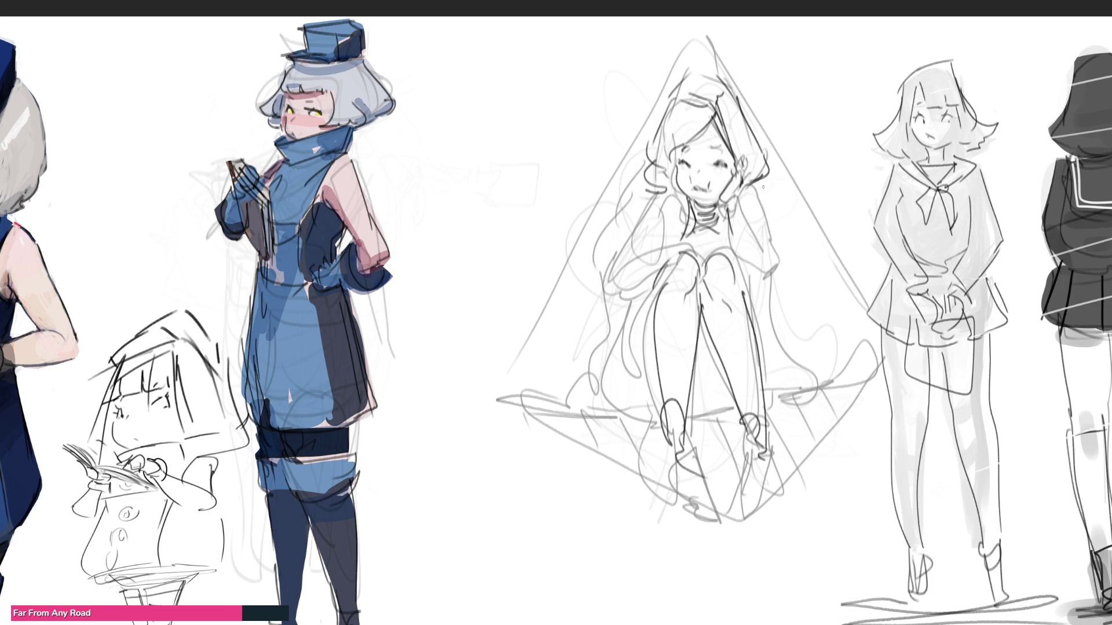
- Trace the right arm to the elbow and the left knee, sleeve, forearm, shoulder and upper arm
mouse_move(725, 200)
mouse_down()
mouse_move(771, 294)
mouse_move(766, 286)
mouse_up()
drag(738, 194, 778, 270)
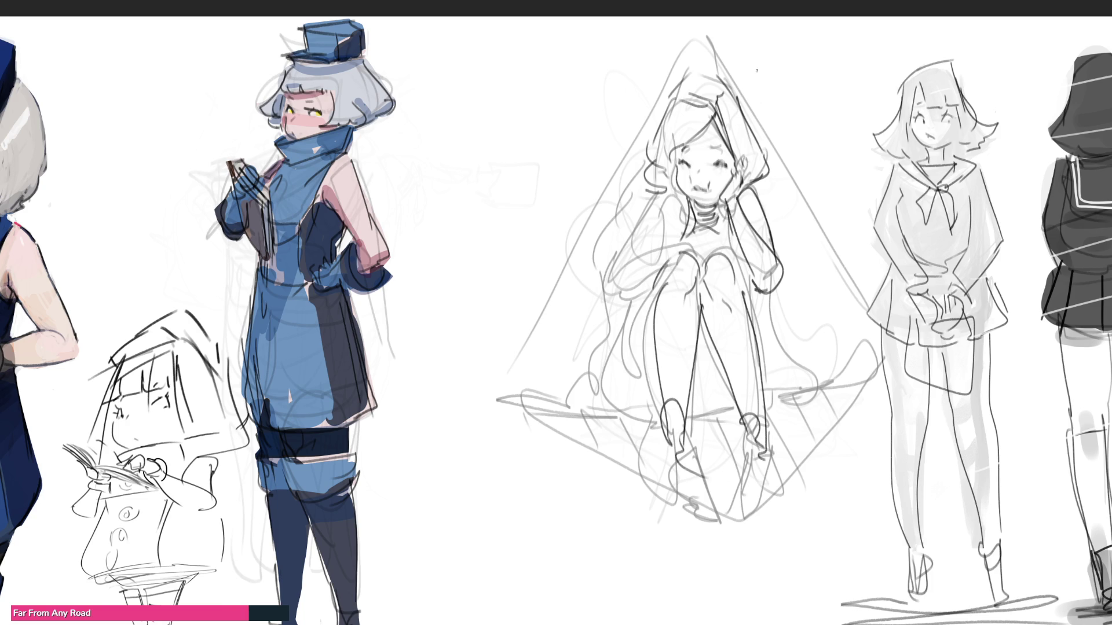
mouse_move(676, 242)
mouse_down()
mouse_move(706, 279)
mouse_move(669, 259)
mouse_move(614, 253)
mouse_move(602, 286)
mouse_up()
drag(612, 288, 661, 275)
drag(660, 192, 606, 252)
mouse_move(675, 193)
mouse_down()
mouse_move(659, 223)
mouse_move(666, 244)
mouse_up()
drag(672, 192, 682, 215)
- Trace both legs down to the feet, darken the line between them and curve out from the right knee
drag(653, 275, 621, 363)
drag(618, 363, 648, 421)
mouse_move(648, 287)
mouse_down()
mouse_move(621, 410)
mouse_move(740, 418)
mouse_up()
mouse_move(745, 262)
mouse_down()
mouse_move(788, 409)
mouse_move(779, 415)
mouse_up()
drag(747, 266, 787, 419)
mouse_move(696, 311)
mouse_down()
mouse_move(704, 421)
mouse_move(733, 421)
mouse_up()
drag(758, 301, 779, 407)
mouse_move(771, 288)
mouse_down()
mouse_move(816, 408)
mouse_move(849, 395)
mouse_move(807, 405)
mouse_up()
- Trace the left side and hem line, then add strokes around the feet
mouse_move(616, 284)
mouse_down()
mouse_move(598, 383)
mouse_move(578, 395)
mouse_move(496, 383)
mouse_up()
drag(566, 397, 571, 413)
drag(504, 396, 596, 414)
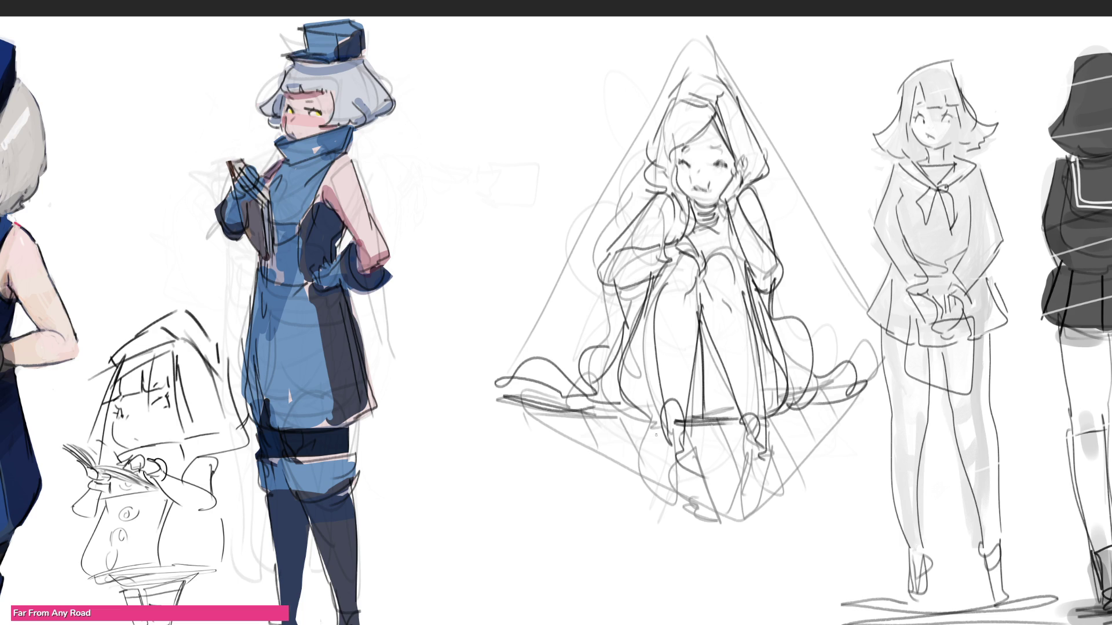
mouse_move(668, 426)
mouse_down()
mouse_move(688, 474)
mouse_move(664, 462)
mouse_move(726, 512)
mouse_up()
mouse_move(770, 422)
mouse_down()
mouse_move(741, 457)
mouse_move(770, 472)
mouse_up()
drag(744, 445, 728, 506)
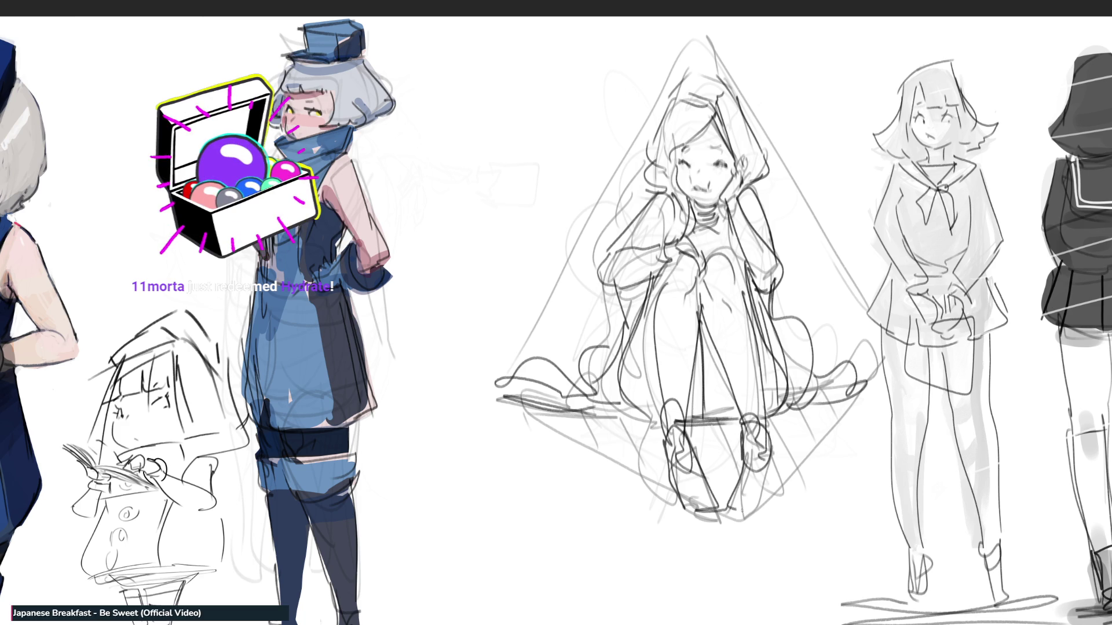
drag(769, 466, 728, 511)
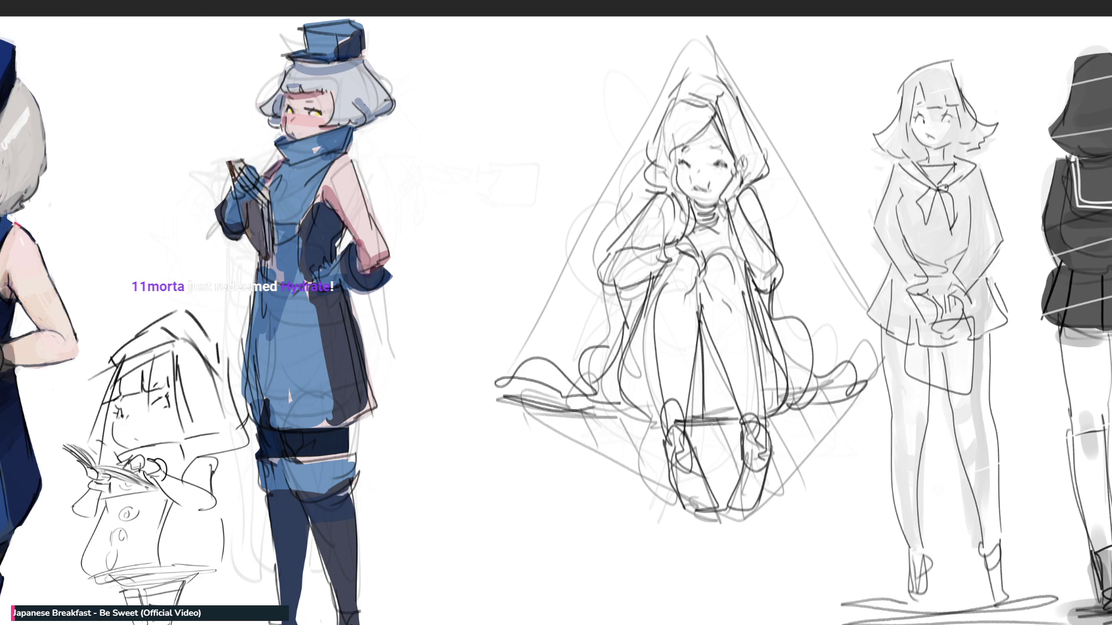
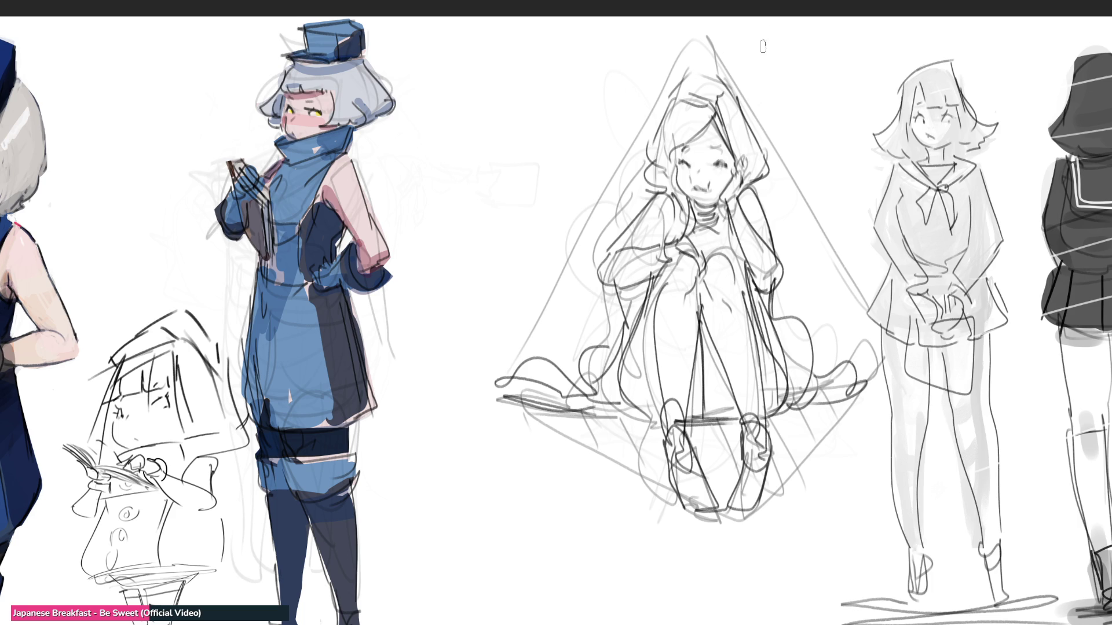
- Erase the triangle guide's apex and right edge
mouse_move(728, 58)
mouse_down()
mouse_move(778, 144)
mouse_move(758, 134)
mouse_move(693, 45)
mouse_move(665, 68)
mouse_move(629, 163)
mouse_move(508, 350)
mouse_up()
mouse_move(787, 171)
mouse_down()
mouse_move(881, 400)
mouse_move(823, 423)
mouse_move(774, 474)
mouse_up()
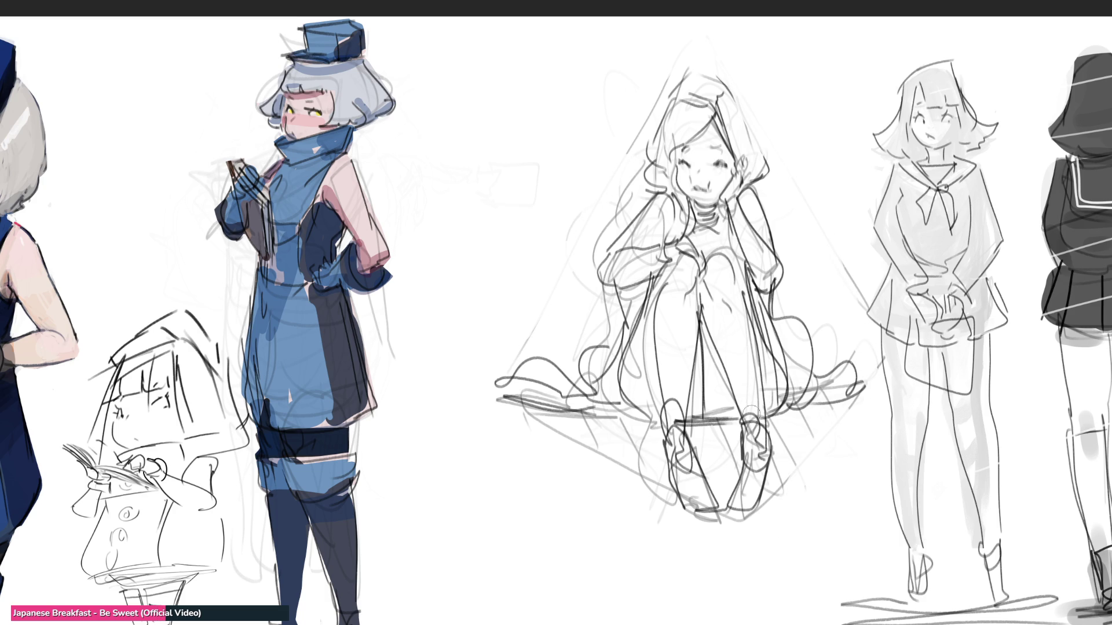
- Ink darker lines down the inner leg, both legs and the right foot's toe
drag(724, 358, 747, 423)
key(ctrl+z)
mouse_move(721, 361)
mouse_down()
mouse_move(740, 414)
mouse_move(770, 415)
mouse_move(773, 461)
mouse_up()
mouse_move(741, 413)
mouse_down()
mouse_move(741, 452)
mouse_move(765, 473)
mouse_move(775, 457)
mouse_move(758, 505)
mouse_move(767, 487)
mouse_move(732, 495)
mouse_move(754, 482)
mouse_up()
mouse_move(752, 486)
mouse_down()
mouse_move(756, 507)
mouse_move(728, 499)
mouse_move(728, 512)
mouse_move(757, 508)
mouse_up()
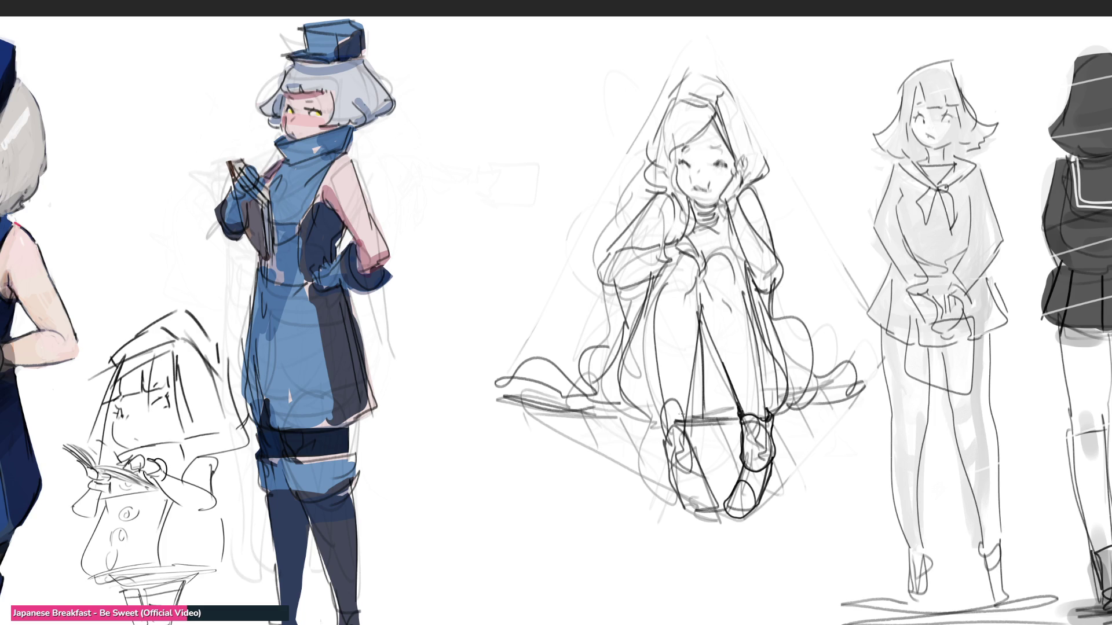
- Outline the top, sides and bottom of the left foot
mouse_move(663, 424)
mouse_down()
mouse_move(683, 398)
mouse_move(693, 447)
mouse_move(659, 451)
mouse_move(667, 470)
mouse_move(700, 464)
mouse_move(672, 466)
mouse_move(669, 488)
mouse_move(707, 525)
mouse_move(721, 506)
mouse_up()
drag(693, 451, 719, 499)
drag(717, 492, 719, 521)
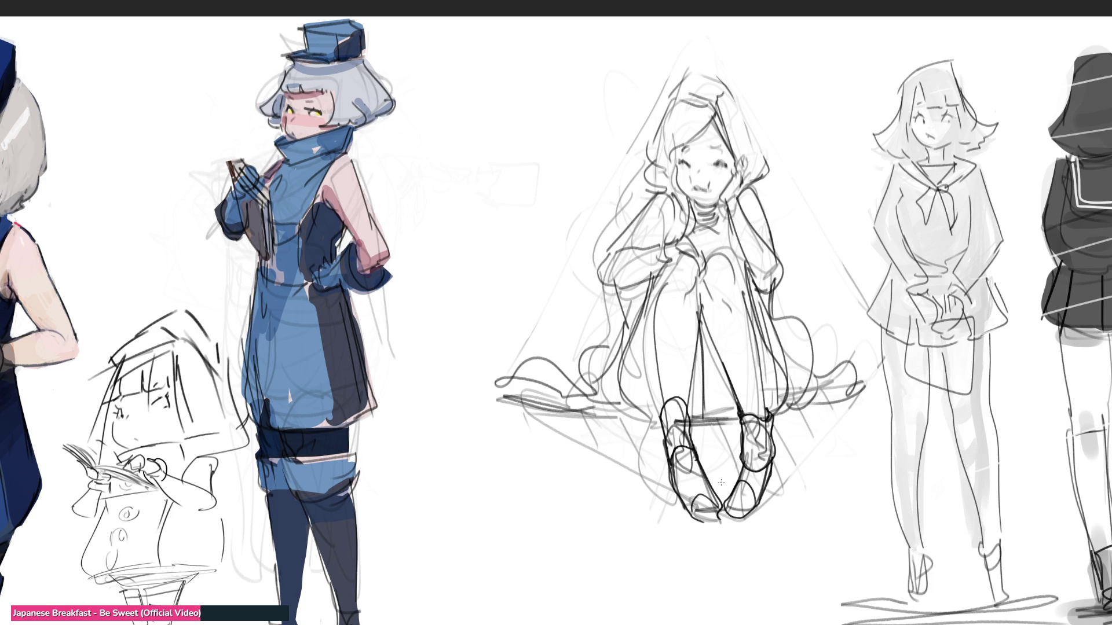
- Ink the hands and knee area, undoing stray strokes, then the left leg down to the shoe
drag(701, 290, 702, 315)
drag(686, 254, 756, 292)
key(ctrl+z)
drag(725, 252, 747, 312)
key(ctrl+z)
mouse_move(640, 308)
mouse_down()
mouse_move(622, 393)
mouse_move(659, 416)
mouse_move(738, 414)
mouse_up()
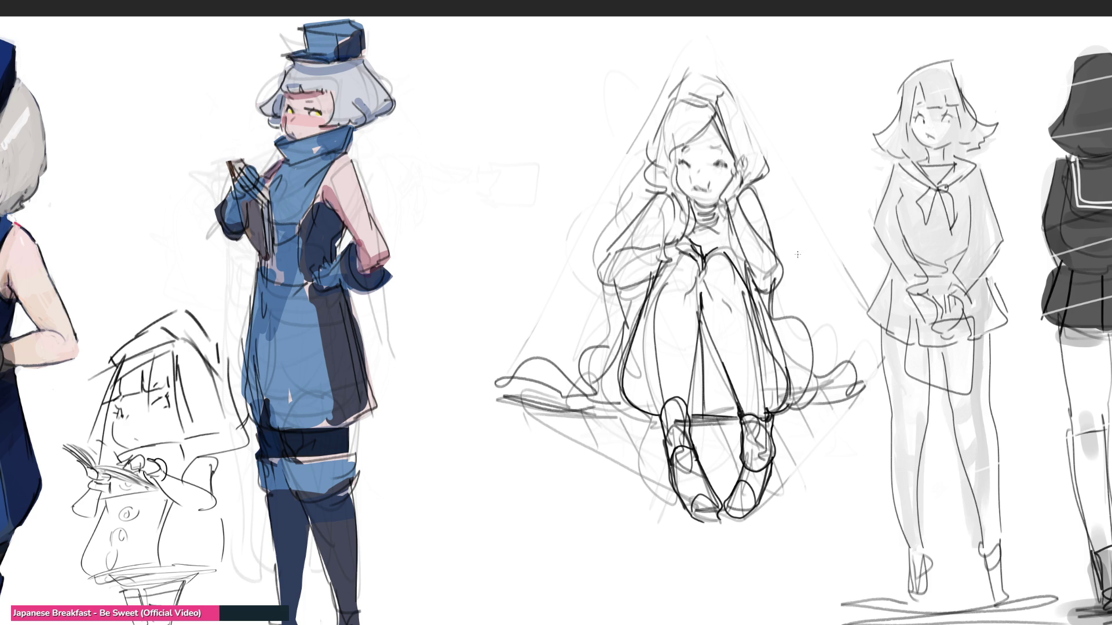
- Ink the neck, shoulder line and collar with ribbing lines
mouse_move(681, 198)
mouse_down()
mouse_move(669, 244)
mouse_move(682, 205)
mouse_up()
mouse_move(691, 204)
mouse_down()
mouse_move(687, 228)
mouse_move(685, 208)
mouse_up()
mouse_move(698, 209)
mouse_down()
mouse_move(692, 221)
mouse_move(719, 205)
mouse_up()
mouse_move(710, 198)
mouse_down()
mouse_move(721, 208)
mouse_move(694, 215)
mouse_move(719, 217)
mouse_up()
drag(711, 217, 697, 222)
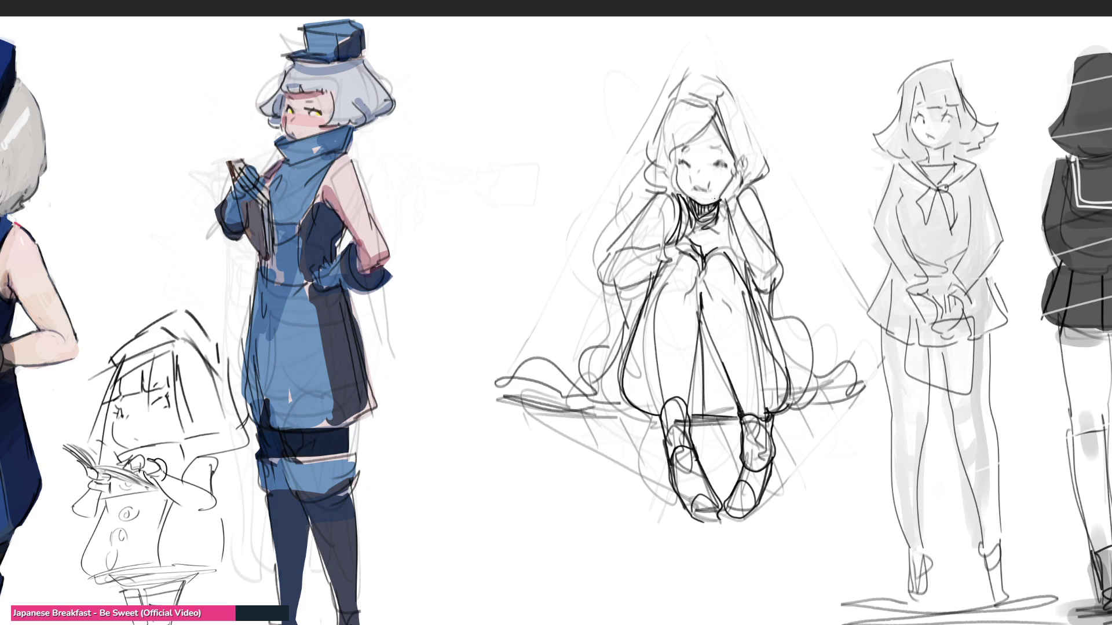
- Draw the mouth, eyebrows above the closed eyes and cheek blush marks
mouse_move(701, 189)
mouse_down()
mouse_move(679, 180)
mouse_move(688, 199)
mouse_up()
mouse_move(679, 150)
mouse_down()
mouse_move(718, 144)
mouse_move(724, 163)
mouse_up()
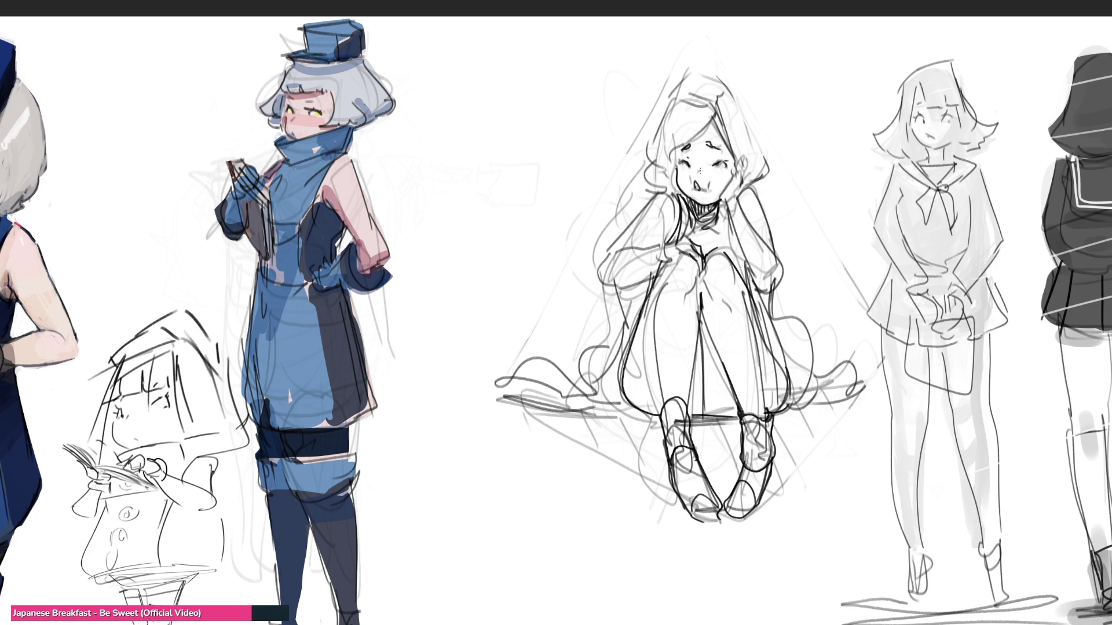
drag(719, 168, 723, 173)
- Ink the hair with long curves and the hood's right side, redoing misplaced strokes
mouse_move(713, 111)
mouse_down()
mouse_move(667, 154)
mouse_move(674, 162)
mouse_up()
mouse_move(674, 94)
mouse_down()
mouse_move(636, 155)
mouse_move(669, 178)
mouse_move(665, 102)
mouse_move(714, 117)
mouse_move(695, 77)
mouse_move(764, 177)
mouse_up()
key(ctrl+z)
drag(737, 91, 765, 177)
key(ctrl+z)
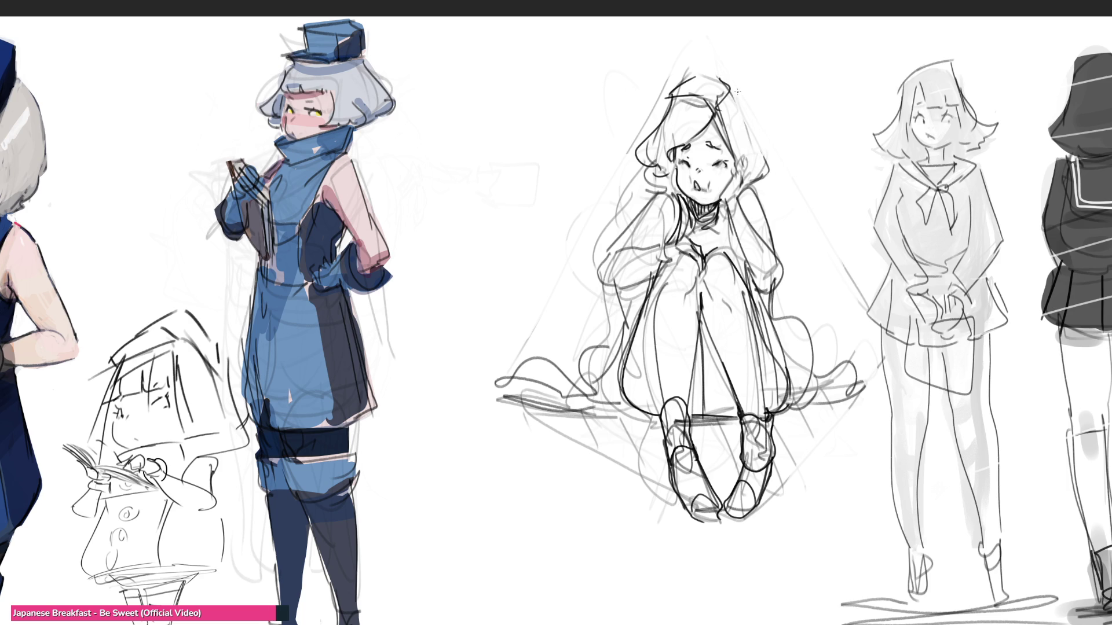
mouse_move(733, 88)
mouse_down()
mouse_move(778, 181)
mouse_move(757, 192)
mouse_up()
- Darken the hair curl beside the face, outline the left arm and sleeve, and draw the cheek-resting hand
drag(653, 169, 632, 193)
mouse_move(638, 195)
mouse_down()
mouse_move(652, 199)
mouse_move(603, 257)
mouse_move(651, 257)
mouse_move(598, 273)
mouse_up()
mouse_move(598, 277)
mouse_down()
mouse_move(662, 264)
mouse_move(678, 224)
mouse_up()
mouse_move(741, 193)
mouse_down()
mouse_move(732, 219)
mouse_move(744, 224)
mouse_move(753, 171)
mouse_move(736, 177)
mouse_move(740, 155)
mouse_move(748, 183)
mouse_up()
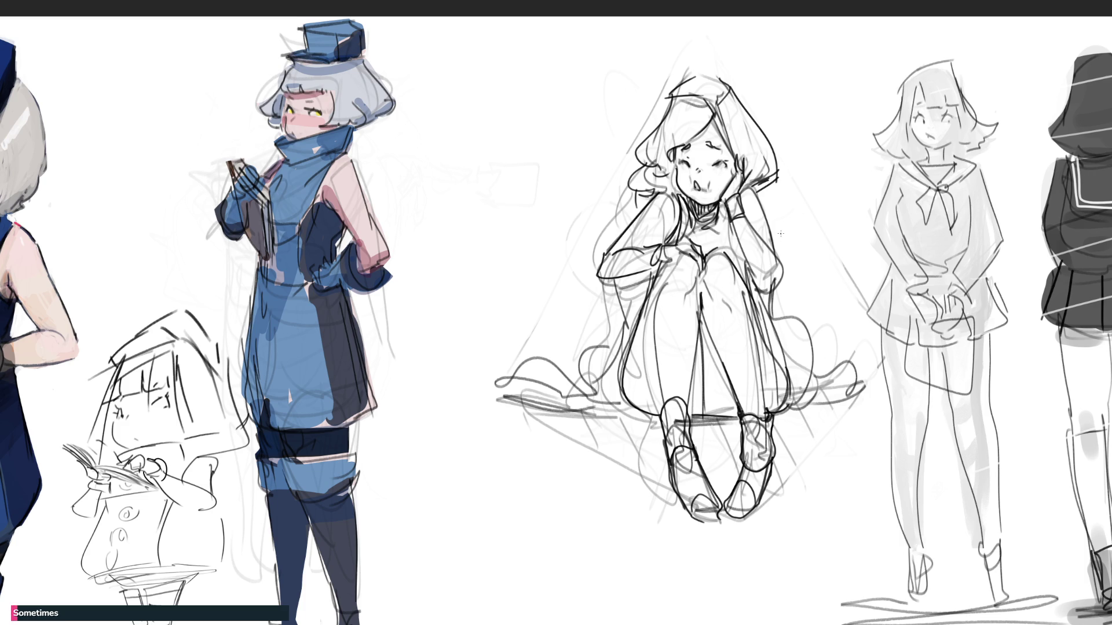
- Darken the right arm outline, ink the top of the hair and fill a dark patch behind the hand
mouse_move(753, 193)
mouse_down()
mouse_move(779, 259)
mouse_move(772, 301)
mouse_up()
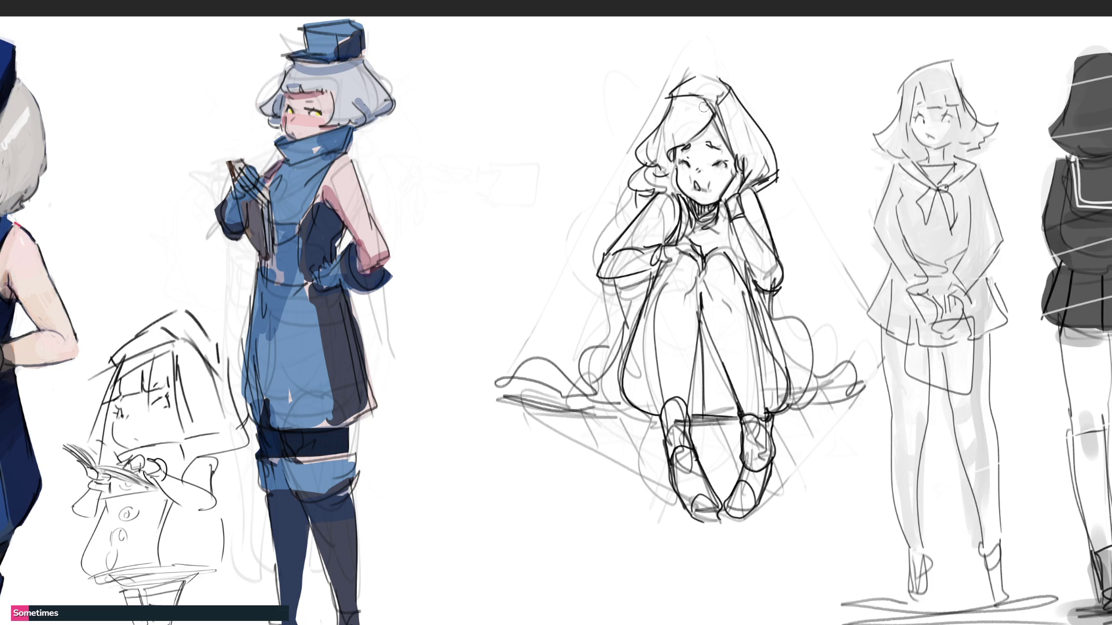
mouse_move(683, 86)
mouse_down()
mouse_move(714, 84)
mouse_move(743, 104)
mouse_up()
drag(683, 85, 714, 86)
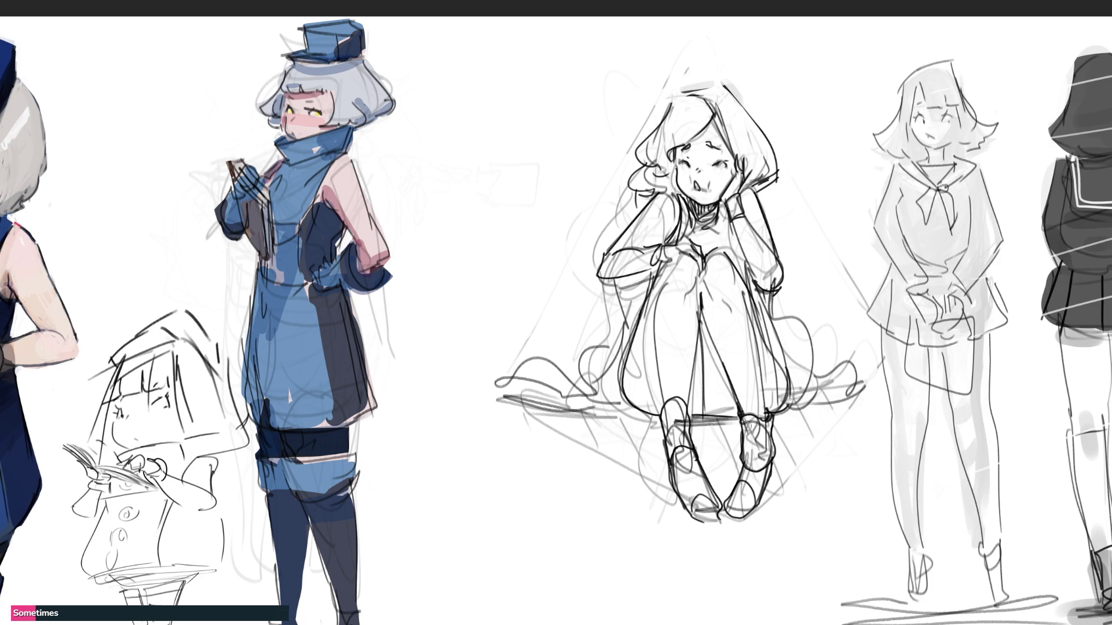
mouse_move(768, 185)
mouse_down()
mouse_move(763, 202)
mouse_move(784, 172)
mouse_up()
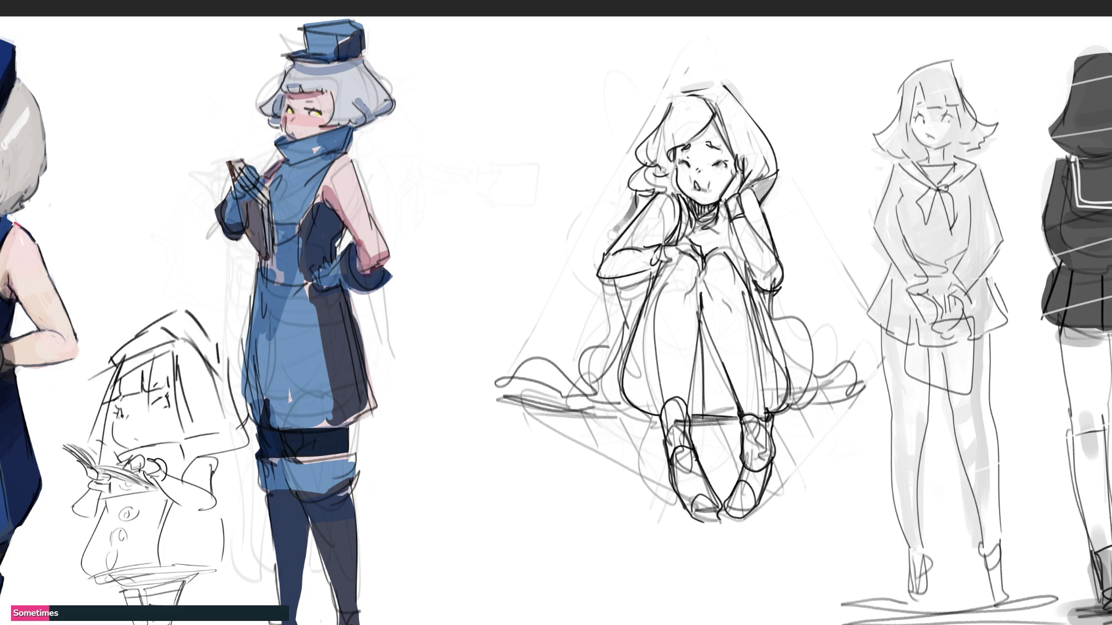
- Add dark shading strokes down the left side and lighten them to grey
drag(612, 284, 613, 348)
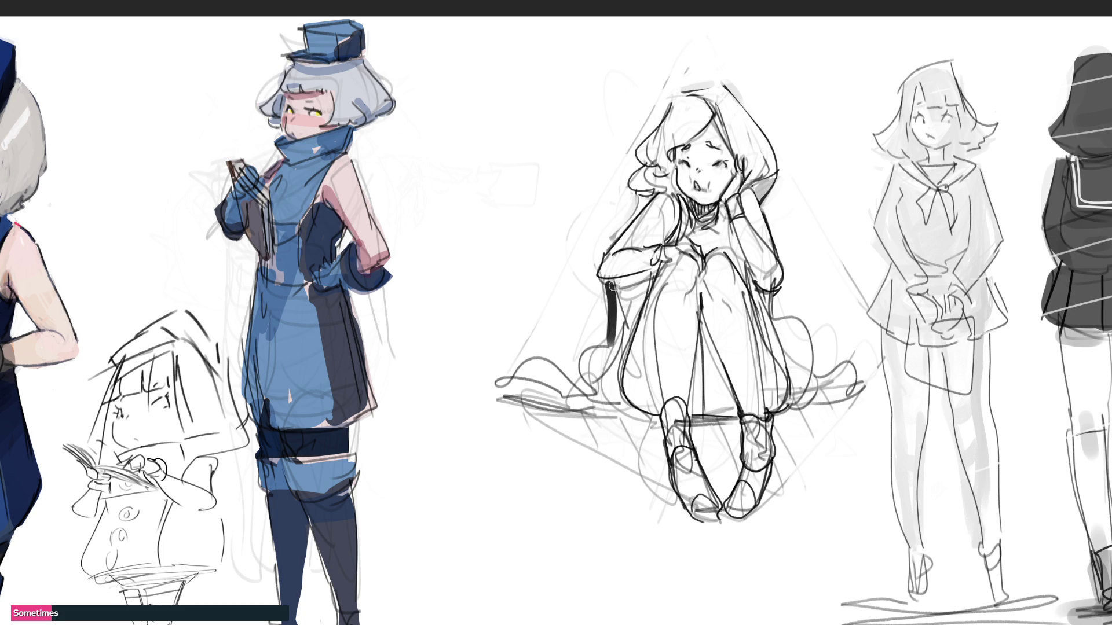
drag(615, 284, 617, 339)
key(ctrl+z)
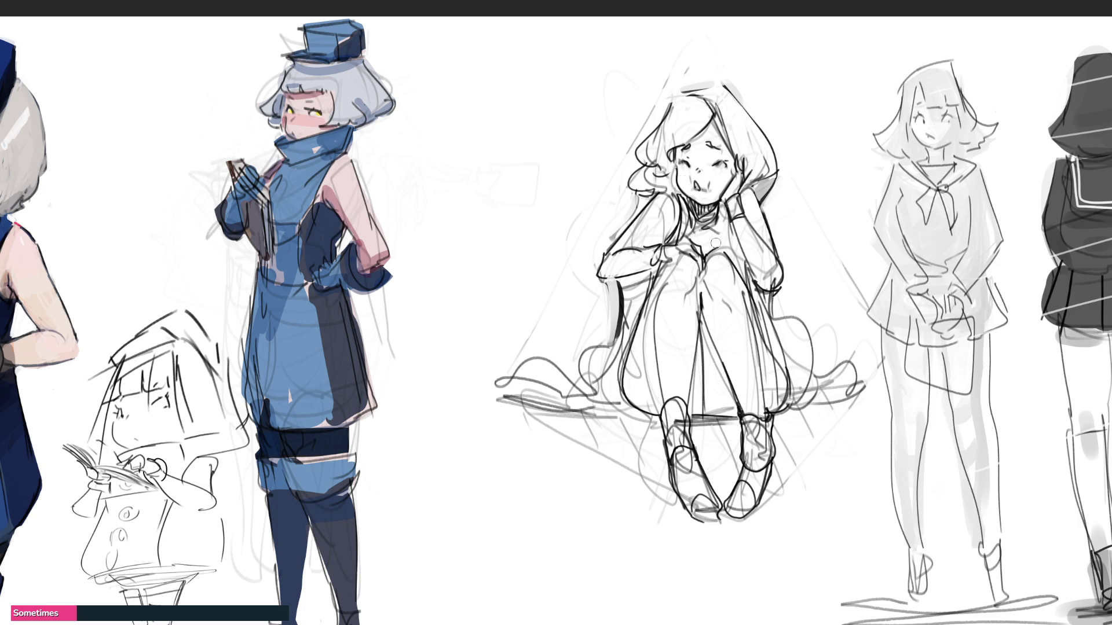
- Shade both legs and the gap between them in grey
mouse_move(682, 288)
mouse_down()
mouse_move(714, 308)
mouse_move(700, 322)
mouse_move(695, 409)
mouse_up()
mouse_move(709, 357)
mouse_down()
mouse_move(721, 421)
mouse_move(734, 415)
mouse_up()
mouse_move(651, 336)
mouse_down()
mouse_move(648, 313)
mouse_move(639, 409)
mouse_move(660, 430)
mouse_up()
drag(768, 412, 786, 382)
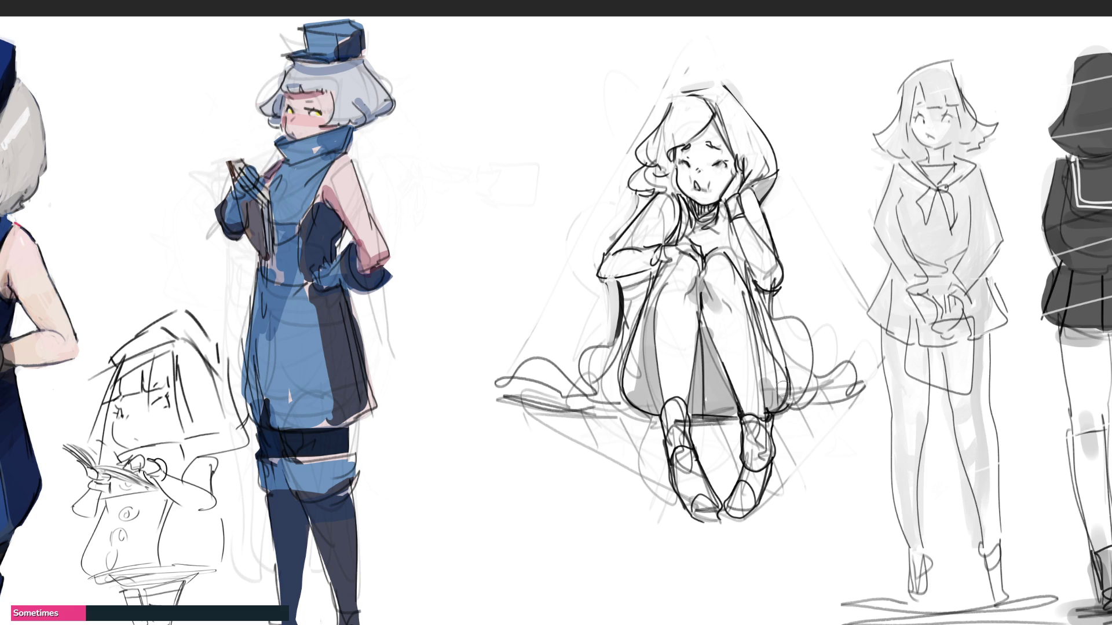
mouse_move(758, 300)
mouse_down()
mouse_move(792, 396)
mouse_move(737, 256)
mouse_move(756, 243)
mouse_move(685, 202)
mouse_move(674, 213)
mouse_move(702, 242)
mouse_move(692, 244)
mouse_move(725, 235)
mouse_up()
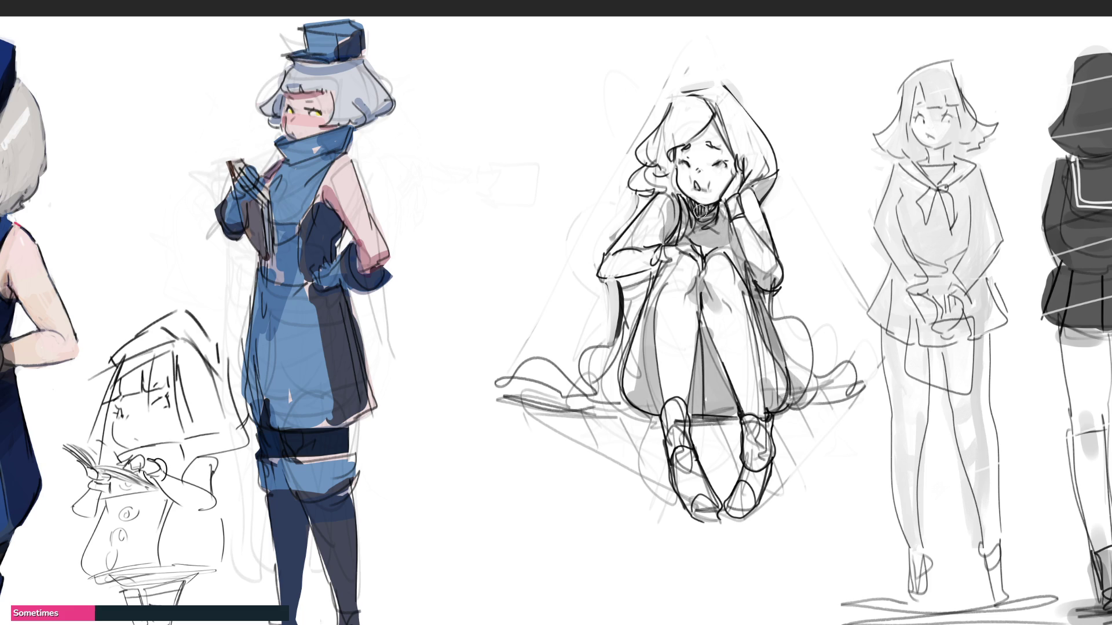
- Shade the hair beside the face and hand, darken the forearm and tone the left arm and leg edge
mouse_move(680, 157)
mouse_down()
mouse_move(659, 193)
mouse_move(648, 182)
mouse_up()
mouse_move(773, 177)
mouse_down()
mouse_move(744, 193)
mouse_move(745, 223)
mouse_up()
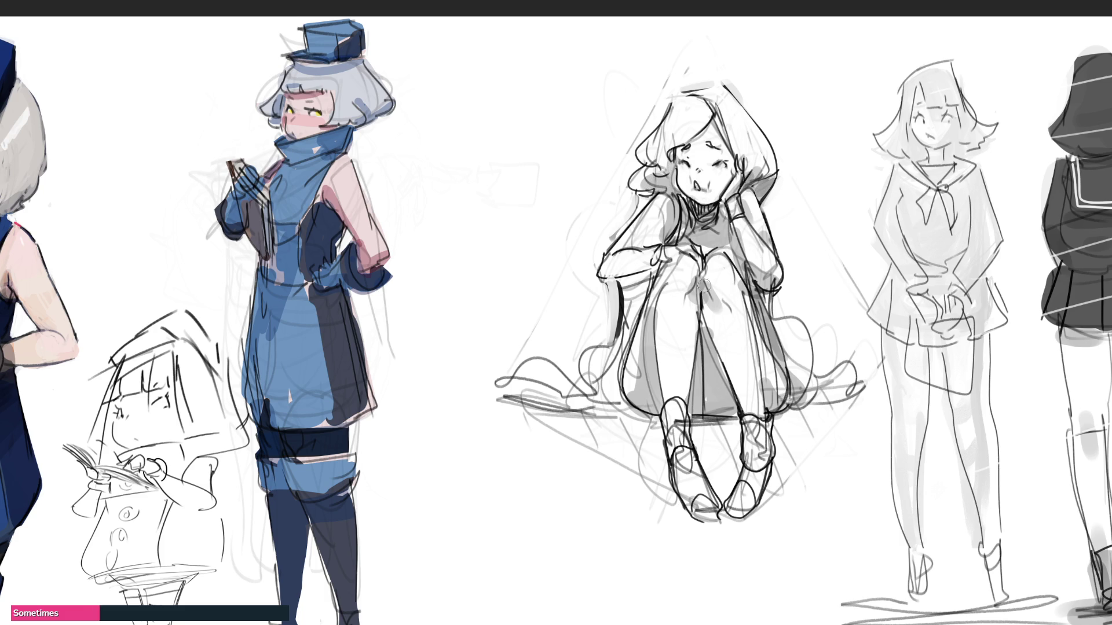
mouse_move(608, 277)
mouse_down()
mouse_move(652, 262)
mouse_move(662, 228)
mouse_up()
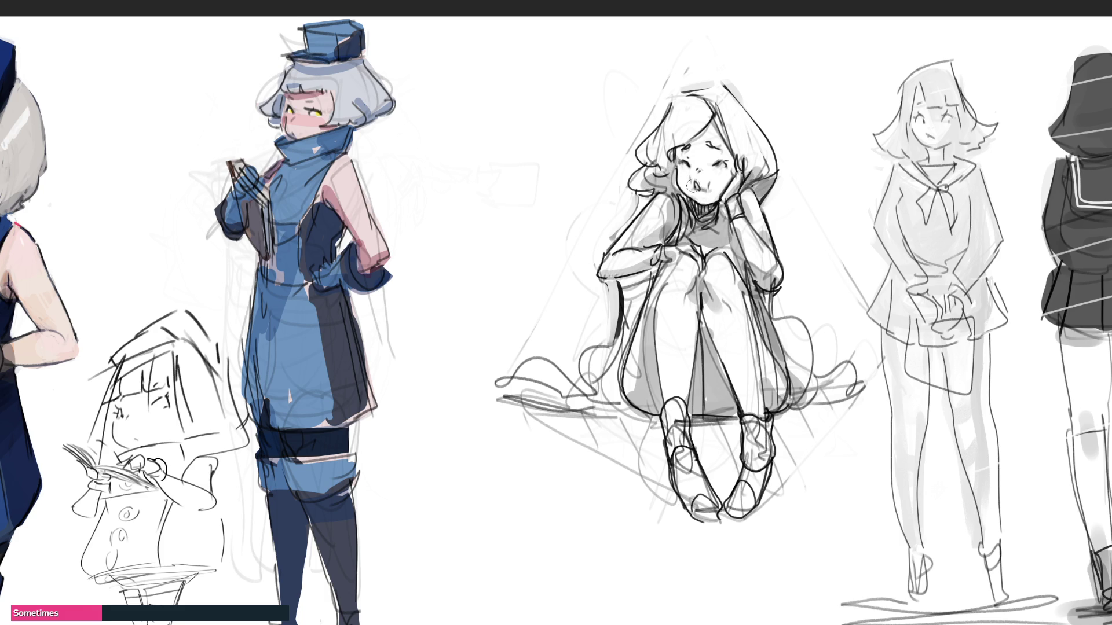
drag(624, 281, 615, 357)
mouse_move(627, 277)
mouse_down()
mouse_move(610, 373)
mouse_move(562, 405)
mouse_up()
- Add small dark shading around the seated girl's feet, then mirror the canvas view
drag(625, 417, 515, 405)
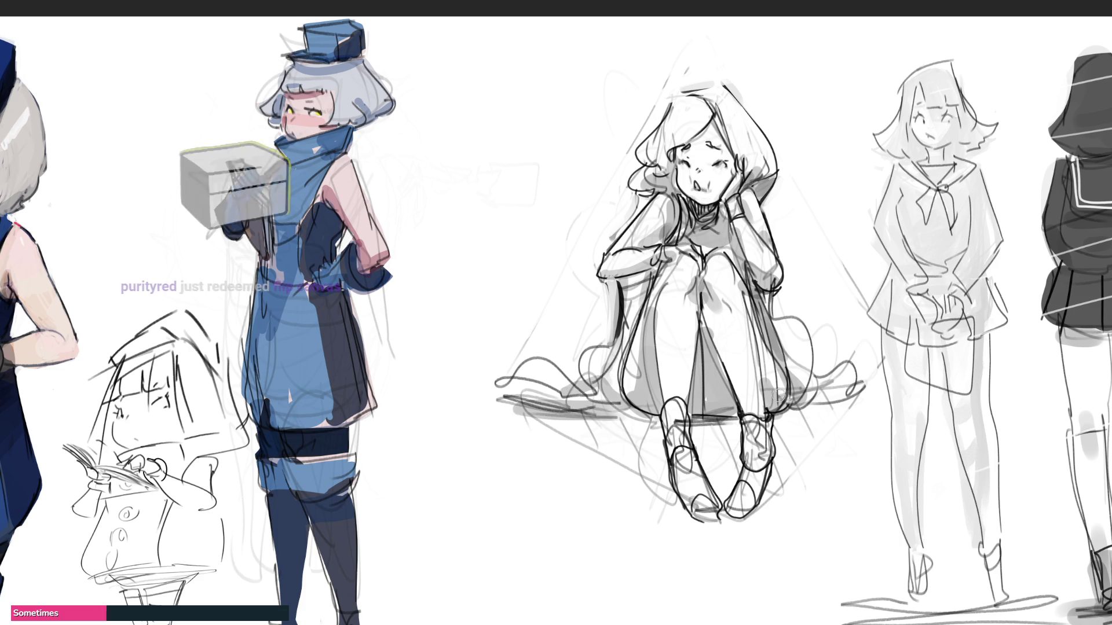
drag(793, 379, 860, 402)
drag(700, 408, 681, 469)
drag(661, 413, 688, 485)
drag(738, 421, 730, 501)
mouse_move(778, 405)
mouse_down()
mouse_move(792, 420)
mouse_move(758, 495)
mouse_up()
mouse_move(764, 487)
mouse_down()
mouse_move(731, 513)
mouse_move(752, 506)
mouse_up()
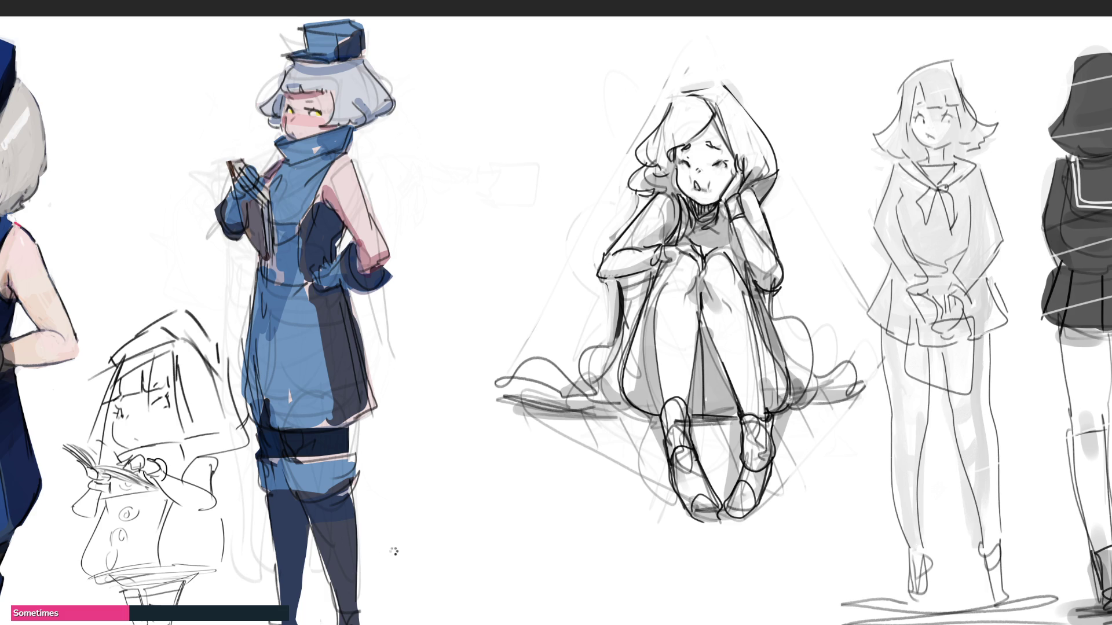
key(m)
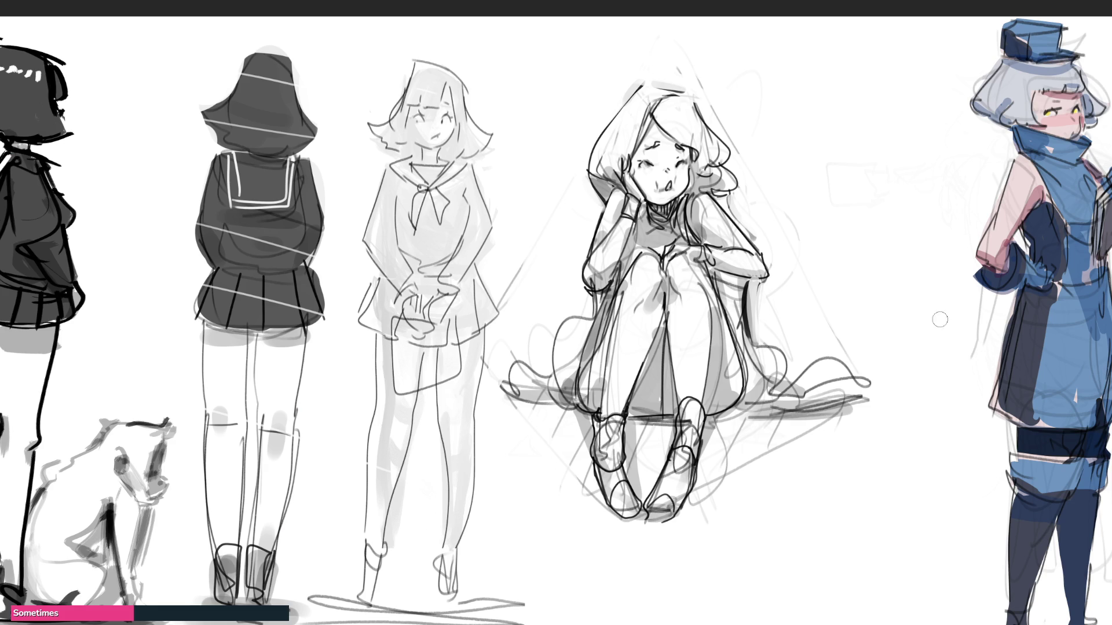
- Enlarge the brush to a much bigger size
drag(837, 180, 847, 190)
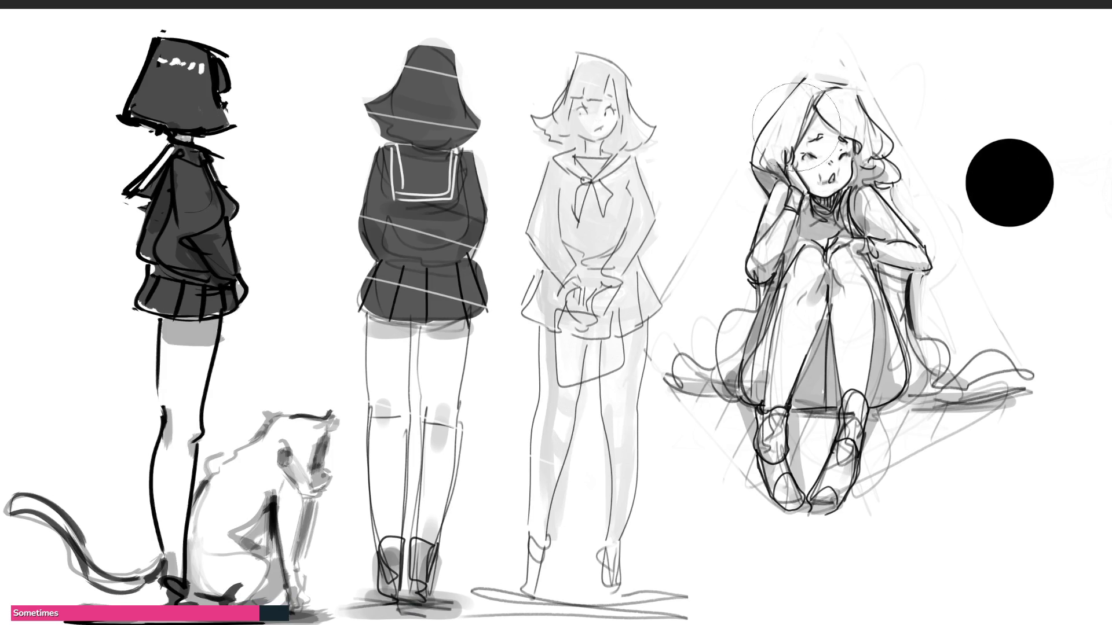
- Skew the back-view figures leftward at the top, apply it, and pan to reveal the blue figure
key(ctrl+t)
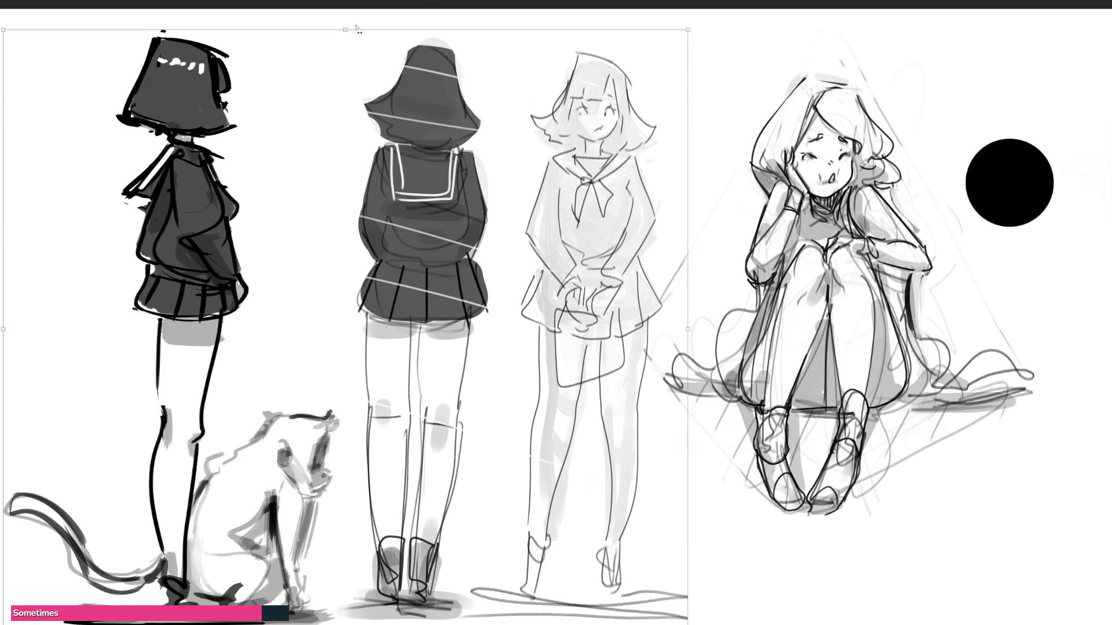
drag(345, 33, 305, 27)
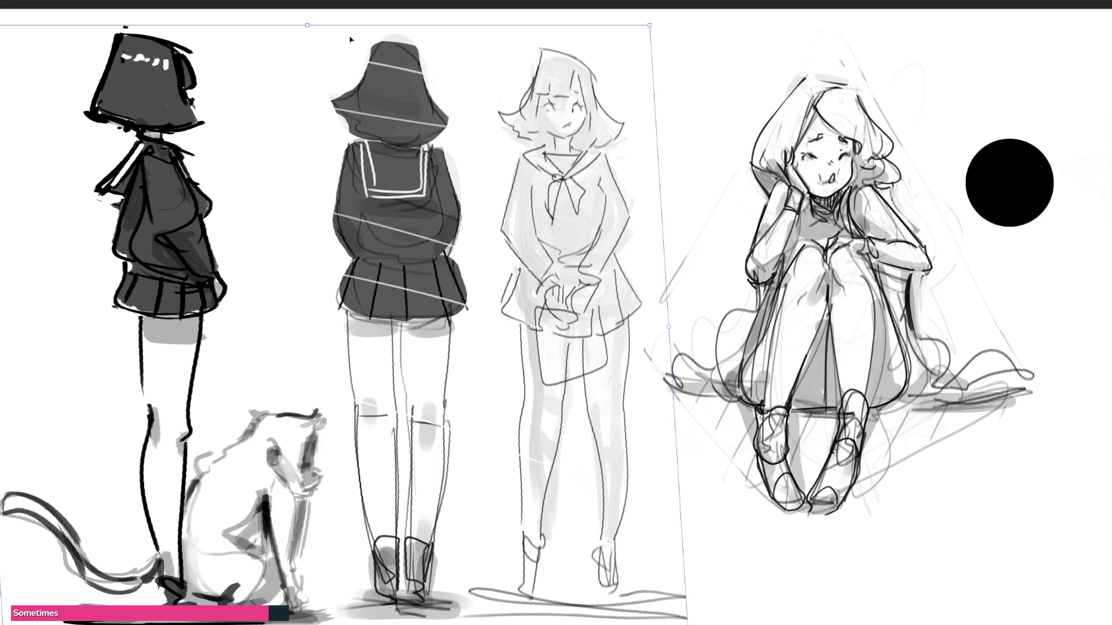
key(Return)
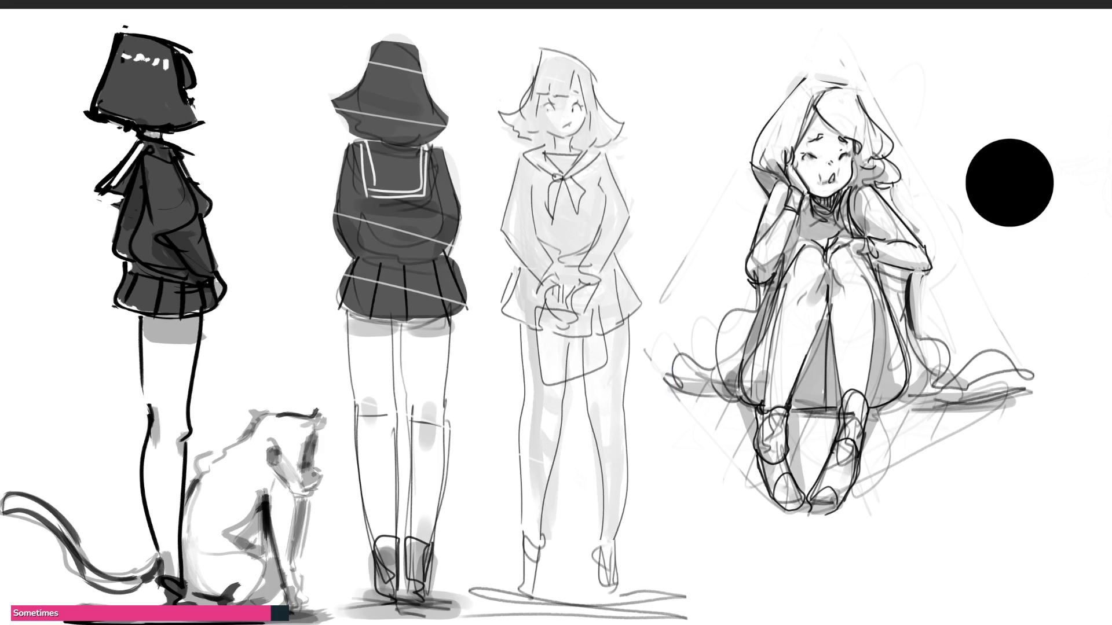
drag(1010, 183, 611, 185)
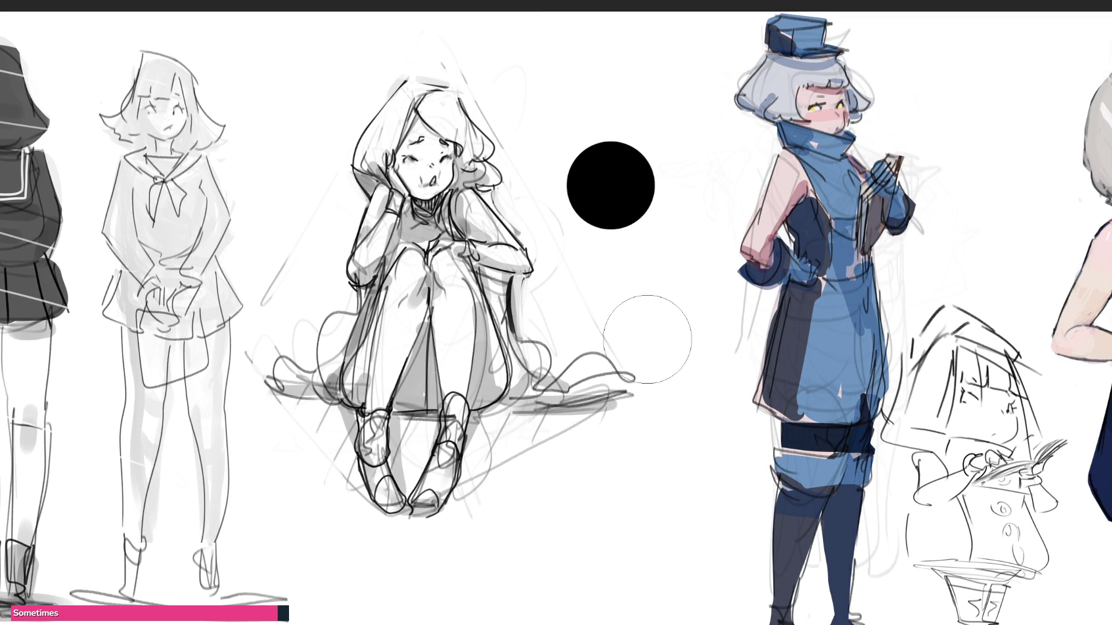
- Paint black and grey trial strokes across the blank area beside the seated girl
drag(663, 259, 682, 272)
drag(683, 319, 706, 564)
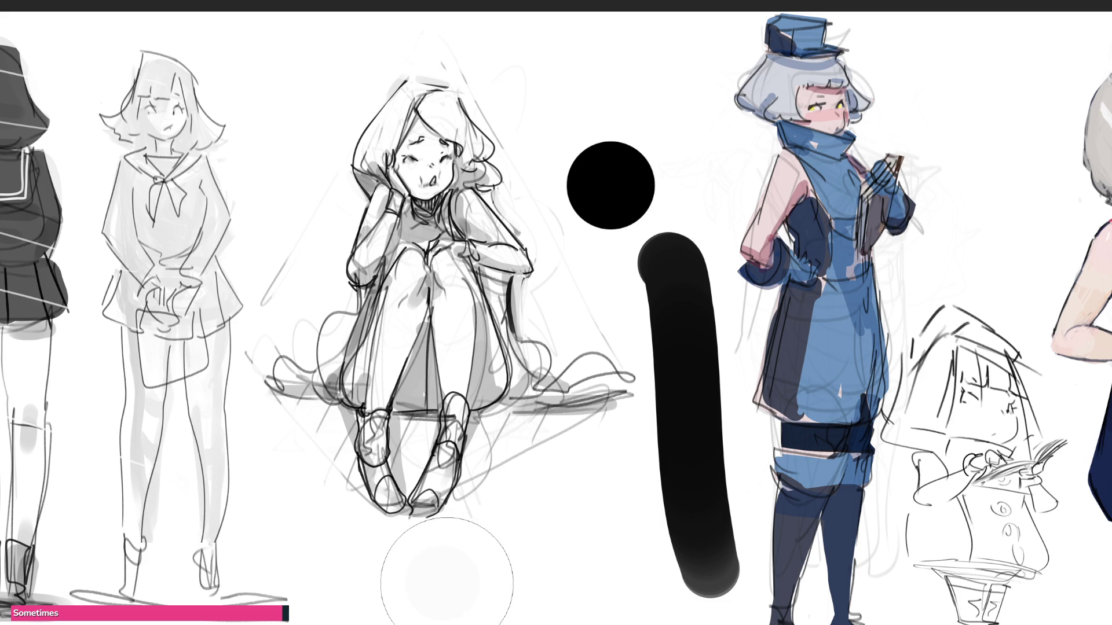
drag(430, 569, 662, 445)
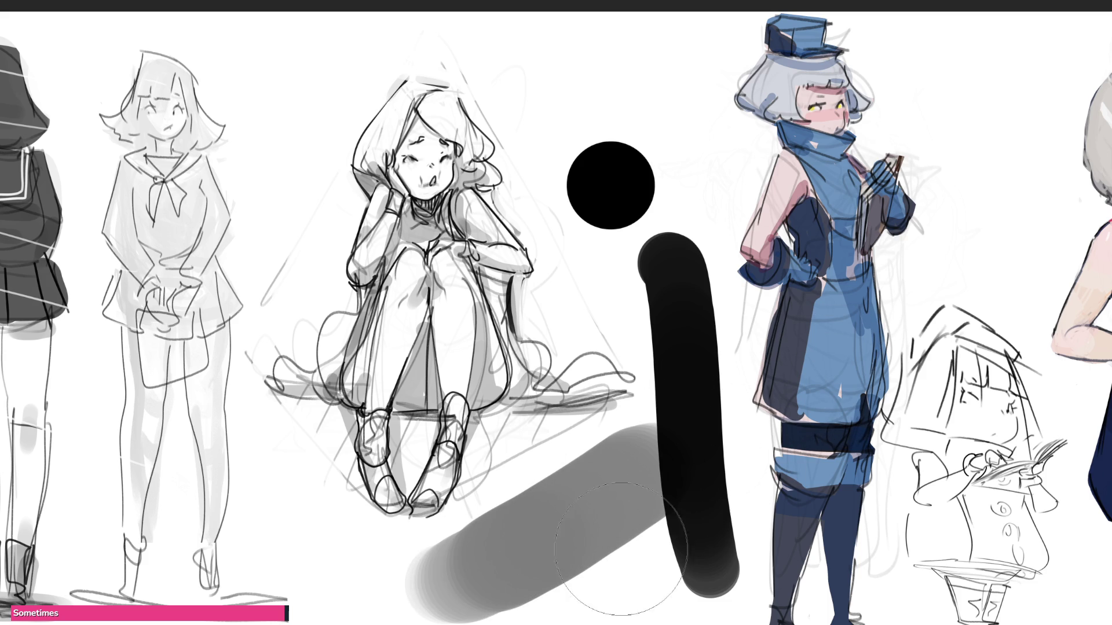
drag(484, 573, 665, 509)
drag(534, 70, 600, 212)
drag(669, 61, 672, 330)
drag(974, 74, 969, 260)
drag(395, 565, 599, 426)
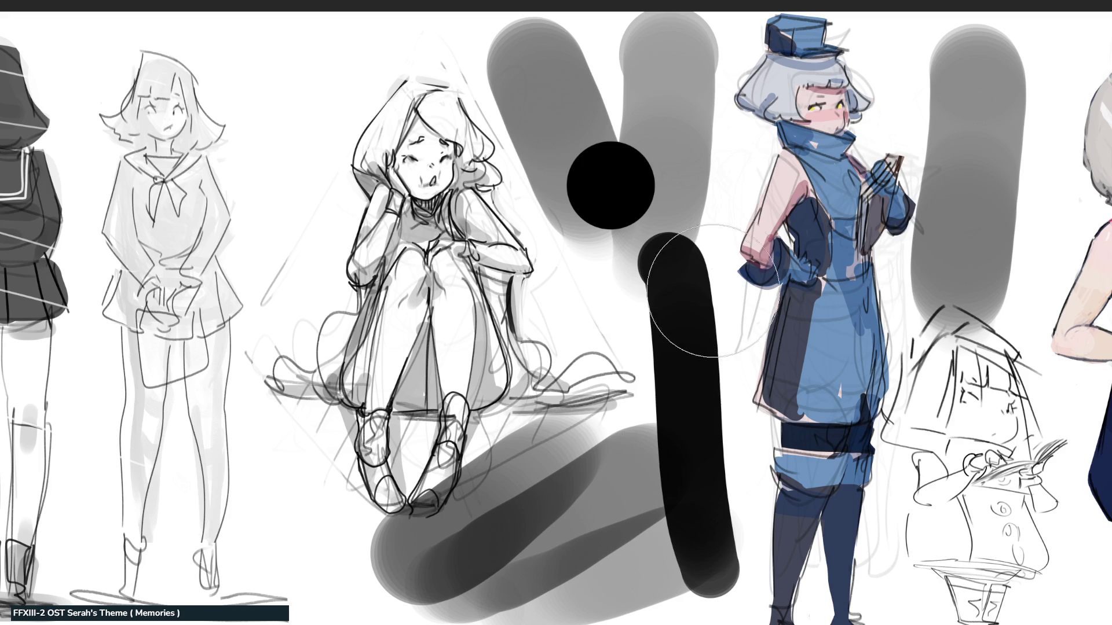
drag(691, 252, 703, 434)
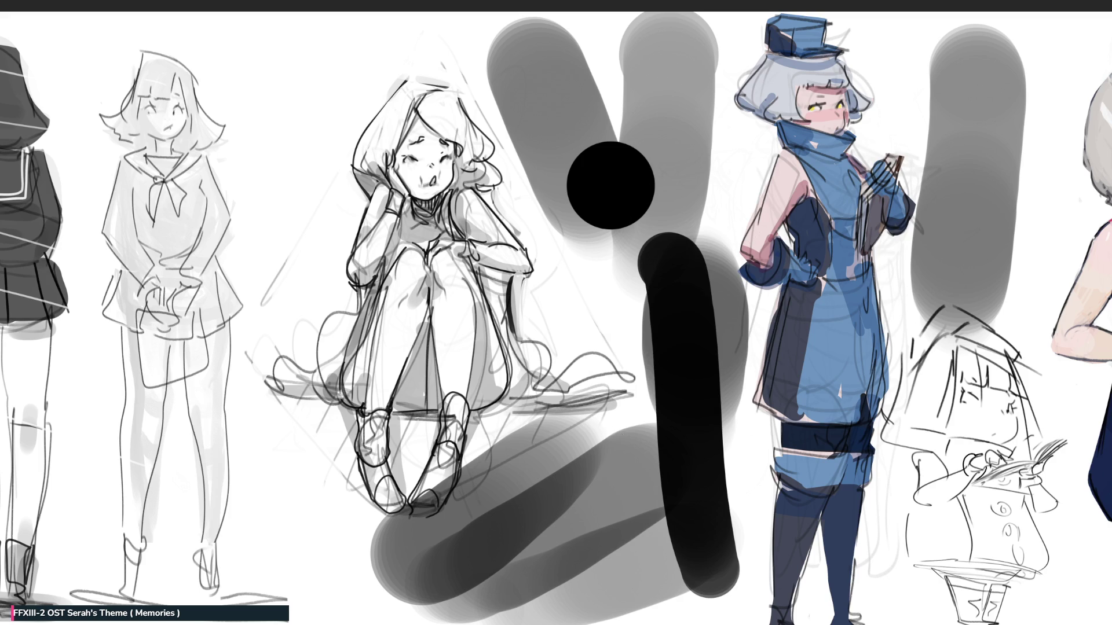
- Undo all the trial strokes and remove the black test dot
key(ctrl+z)
key(ctrl+z)
key(ctrl+z)
key(ctrl+z)
key(ctrl+z)
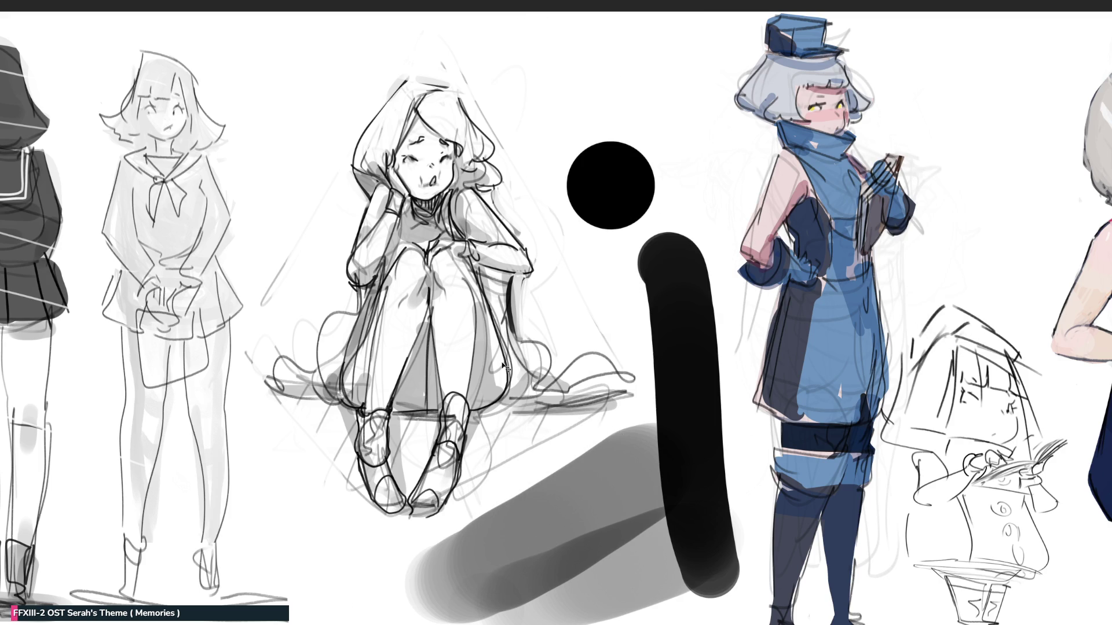
key(ctrl+z)
key(ctrl+z)
key(ctrl+z)
key(ctrl+z)
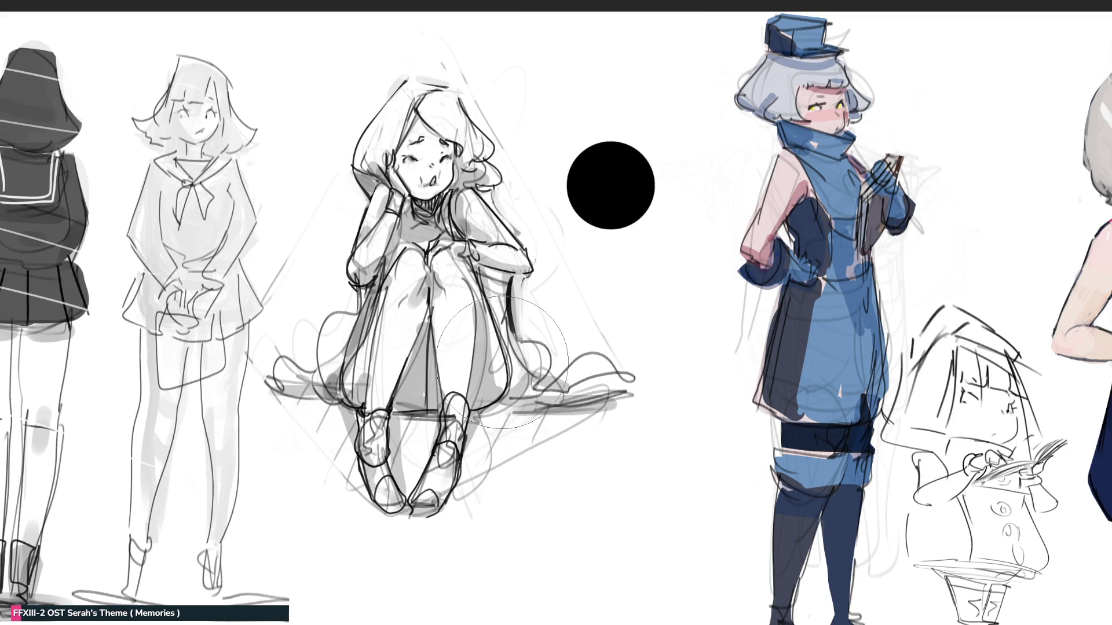
key(ctrl+z)
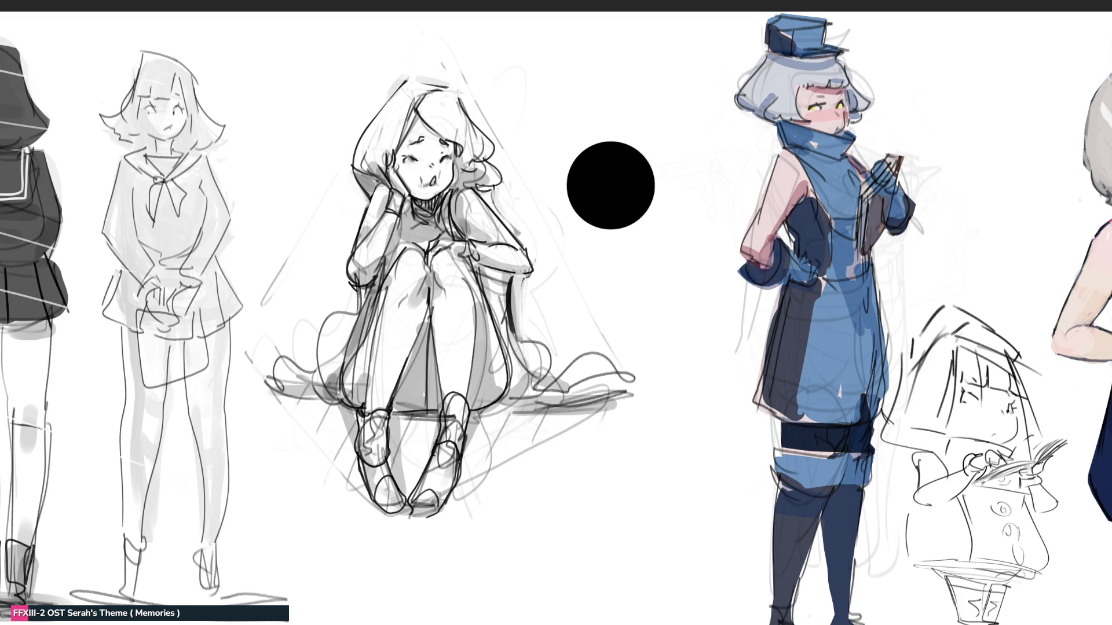
click(610, 186)
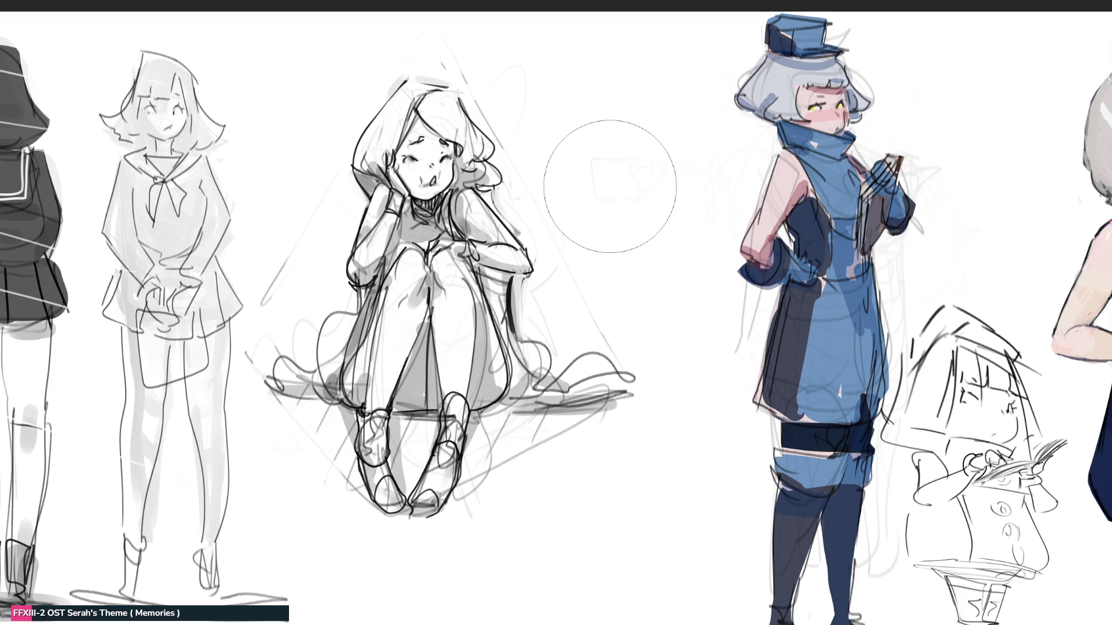
- Test soft grey brush strokes repeatedly, undoing each one to leave the area clear
drag(595, 100, 630, 154)
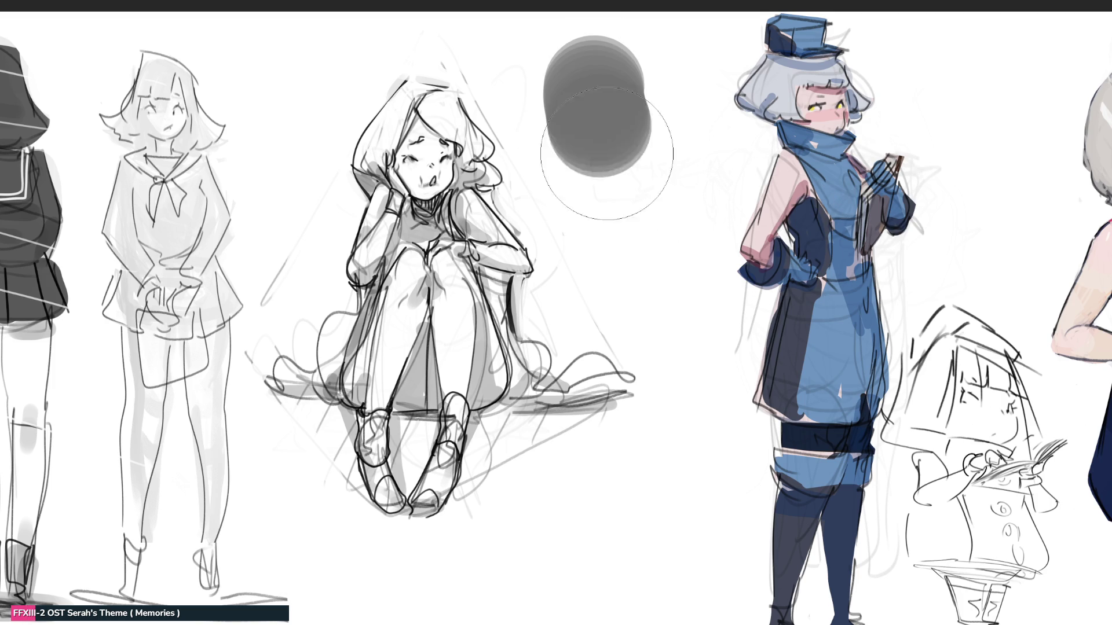
key(ctrl+z)
drag(596, 112, 591, 169)
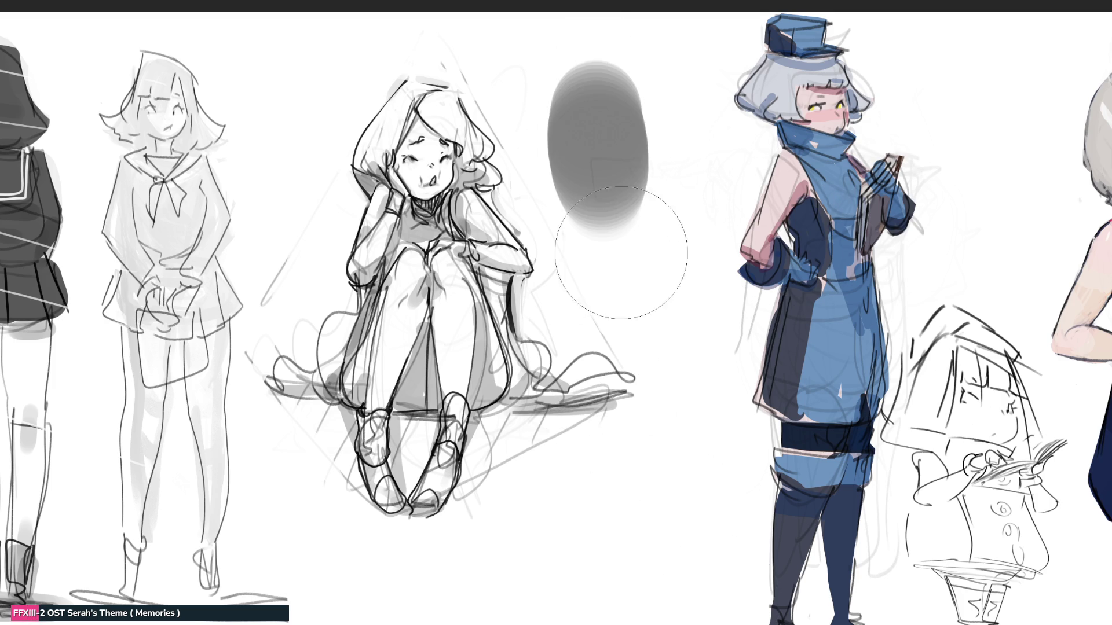
key(ctrl+z)
drag(614, 131, 625, 196)
key(ctrl+z)
drag(620, 148, 633, 187)
key(ctrl+z)
drag(618, 252, 652, 187)
key(ctrl+z)
mouse_move(646, 146)
mouse_down()
mouse_move(619, 198)
mouse_move(622, 243)
mouse_move(687, 379)
mouse_move(665, 504)
mouse_move(673, 560)
mouse_up()
key(ctrl+z)
key(ctrl+z)
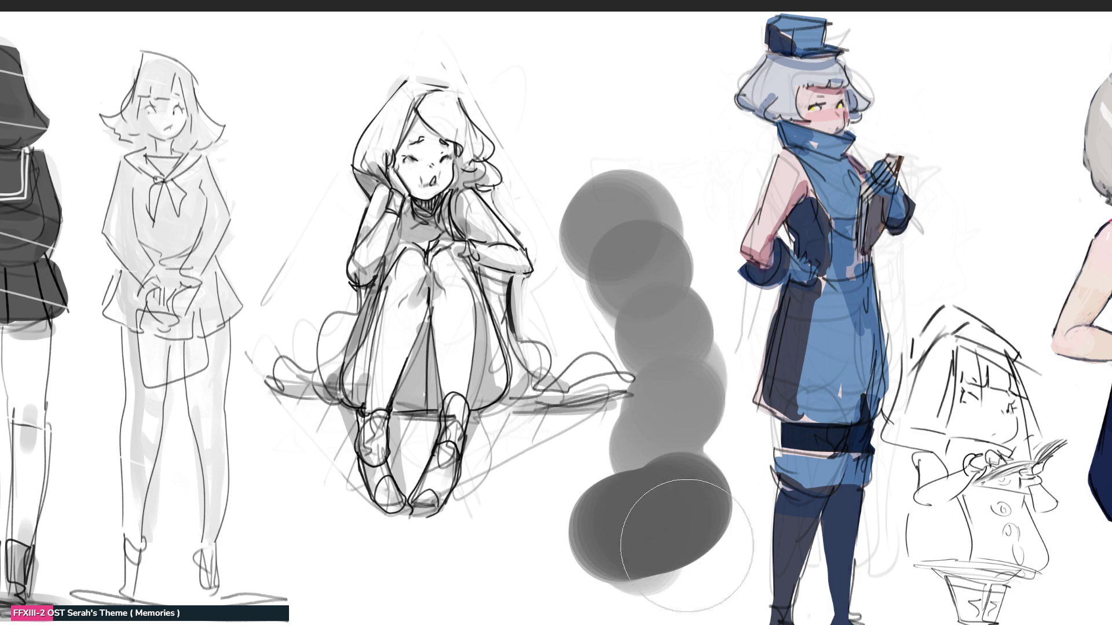
key(ctrl+z)
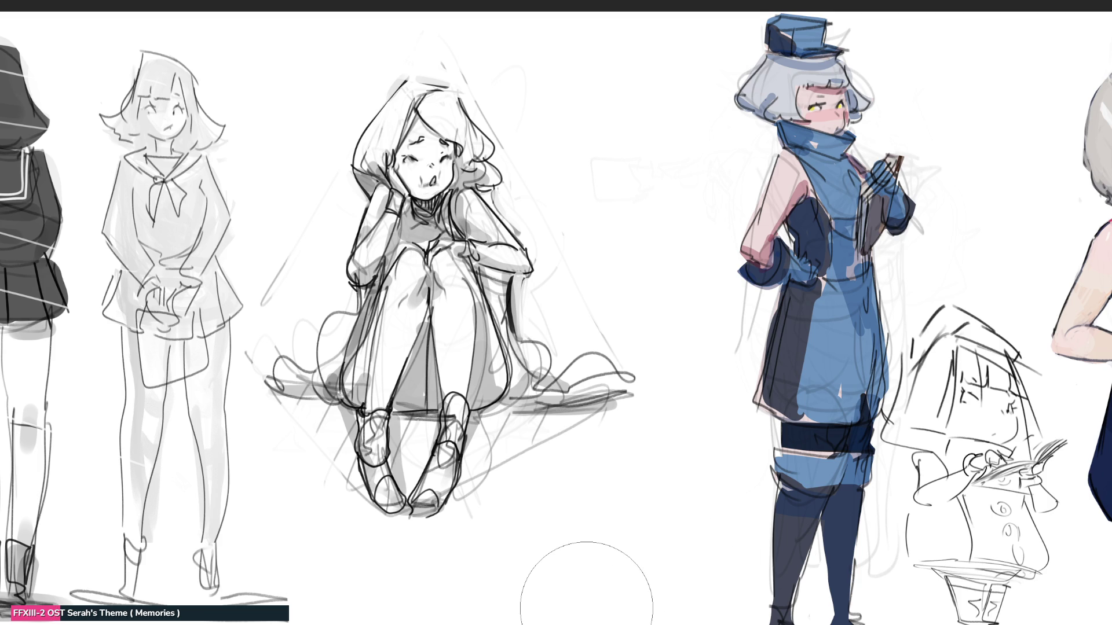
- With a smaller brush, darken the floor shadow, the gap between the feet and the inner leg line, undoing the forearm stroke
key(bracketleft)
key(bracketleft)
key(bracketleft)
key(bracketleft)
key(bracketleft)
key(bracketleft)
drag(473, 421, 588, 412)
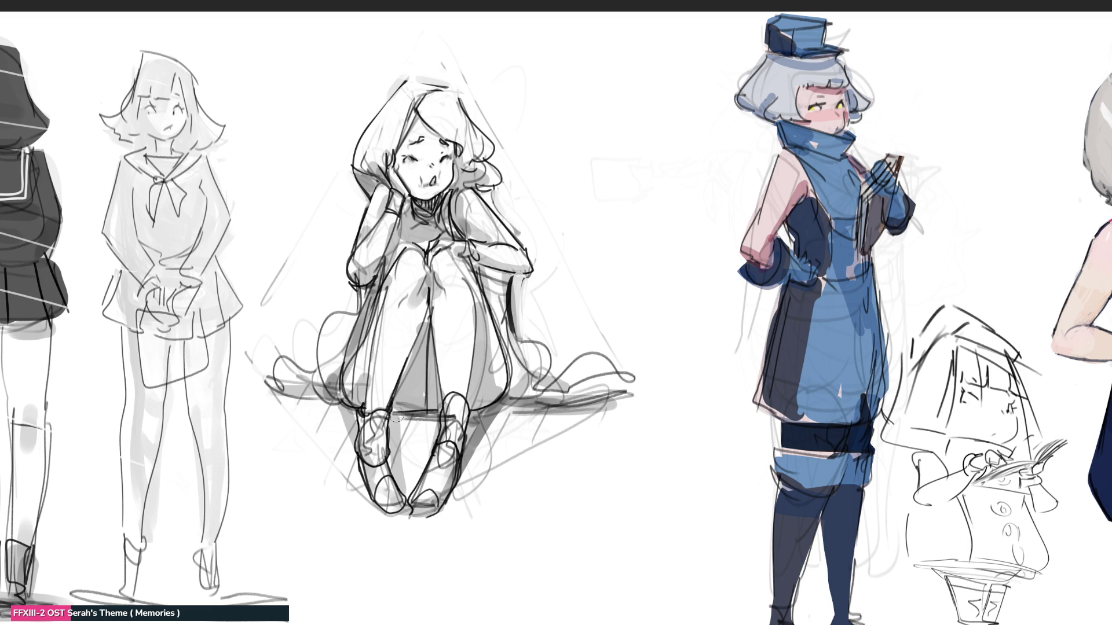
drag(393, 417, 437, 415)
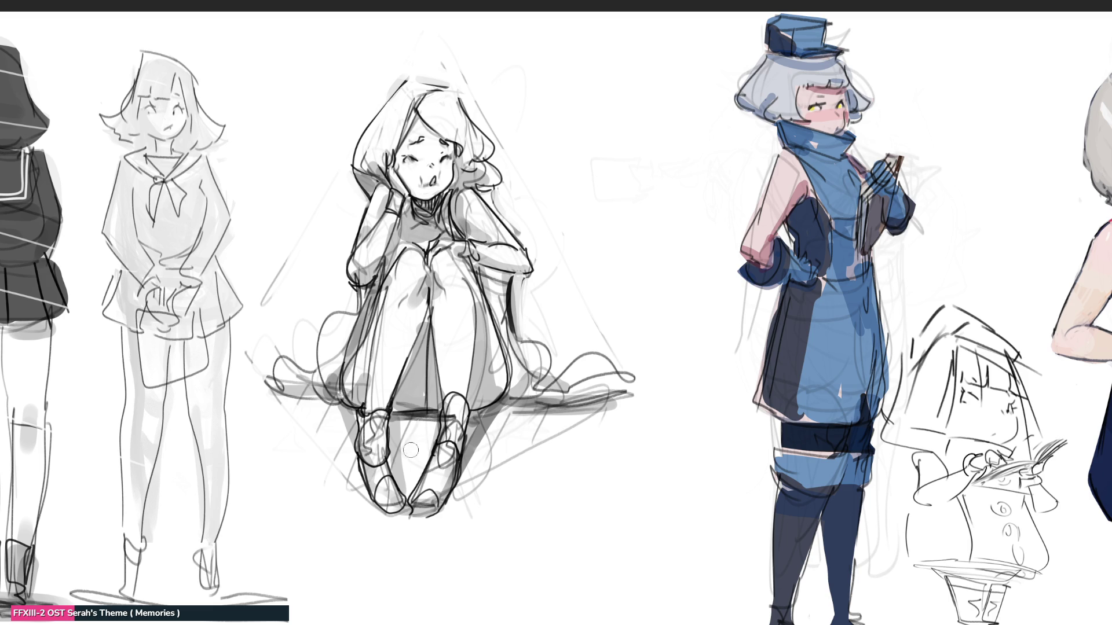
drag(432, 297, 405, 372)
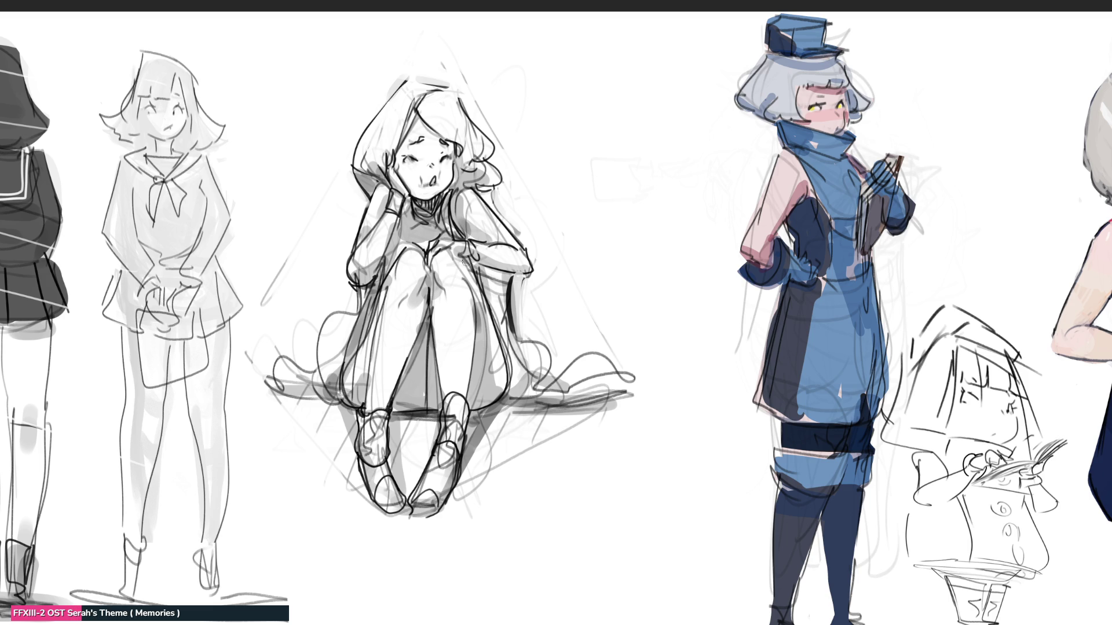
drag(465, 261, 517, 282)
key(ctrl+z)
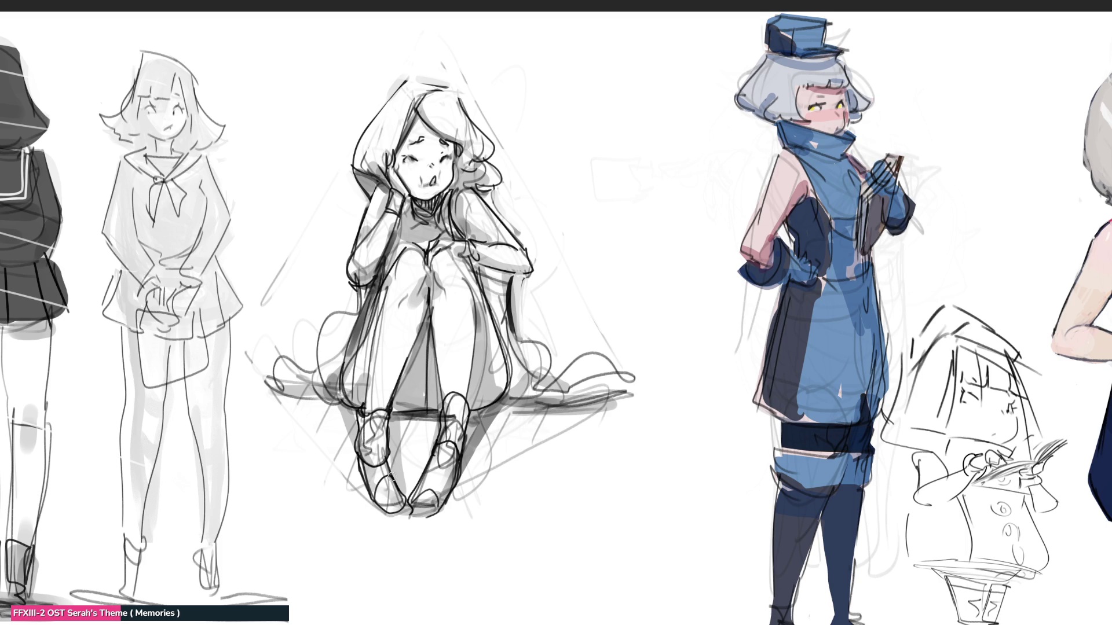
key(ctrl+t)
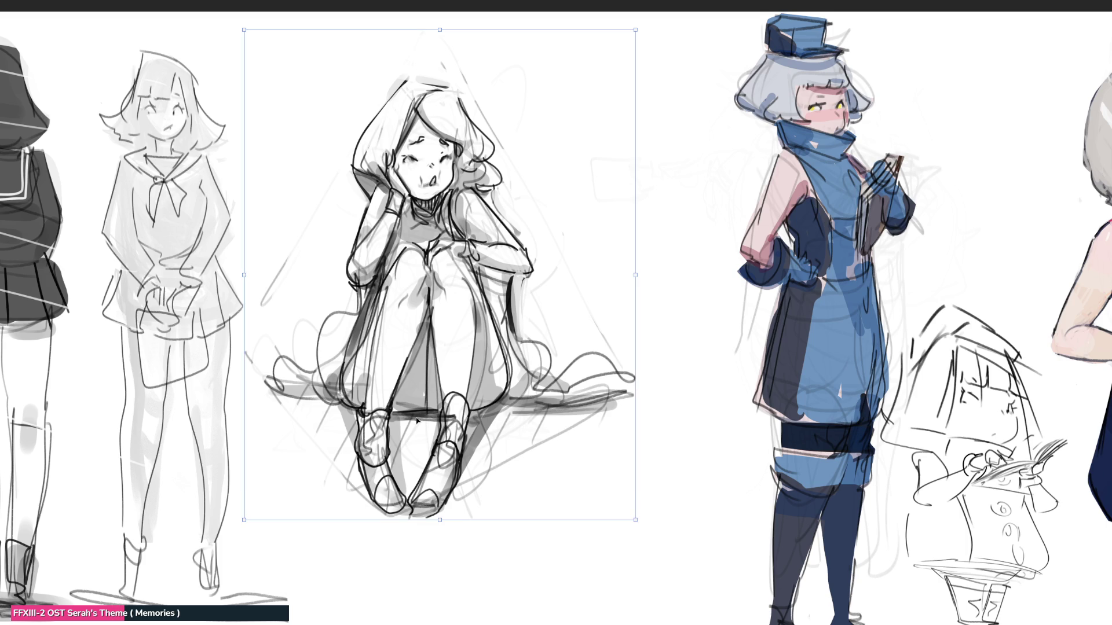
- Move the seated girl sketch lower, shrink it from the top-right and apply the transform
drag(429, 321, 415, 427)
drag(620, 143, 517, 265)
key(Return)
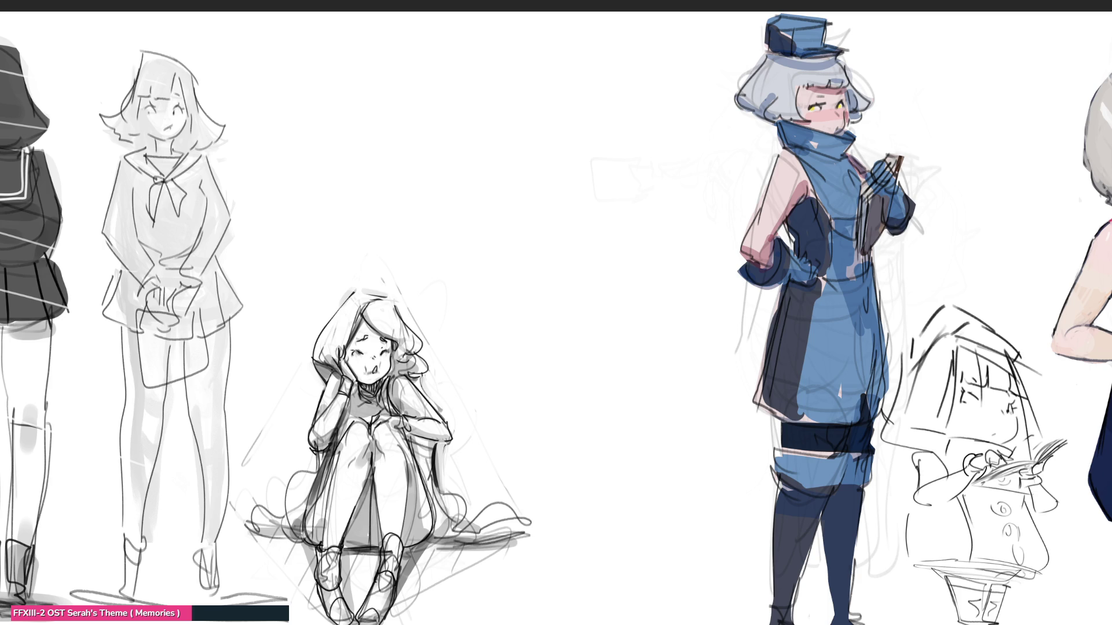
click(600, 239)
key(ctrl+a)
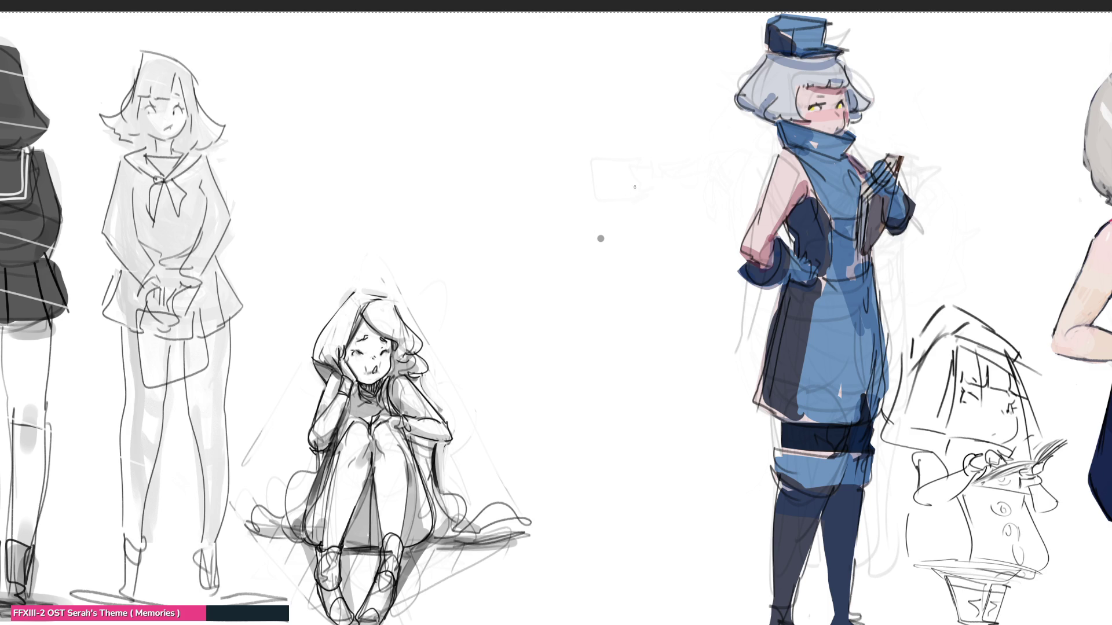
key(ctrl+d)
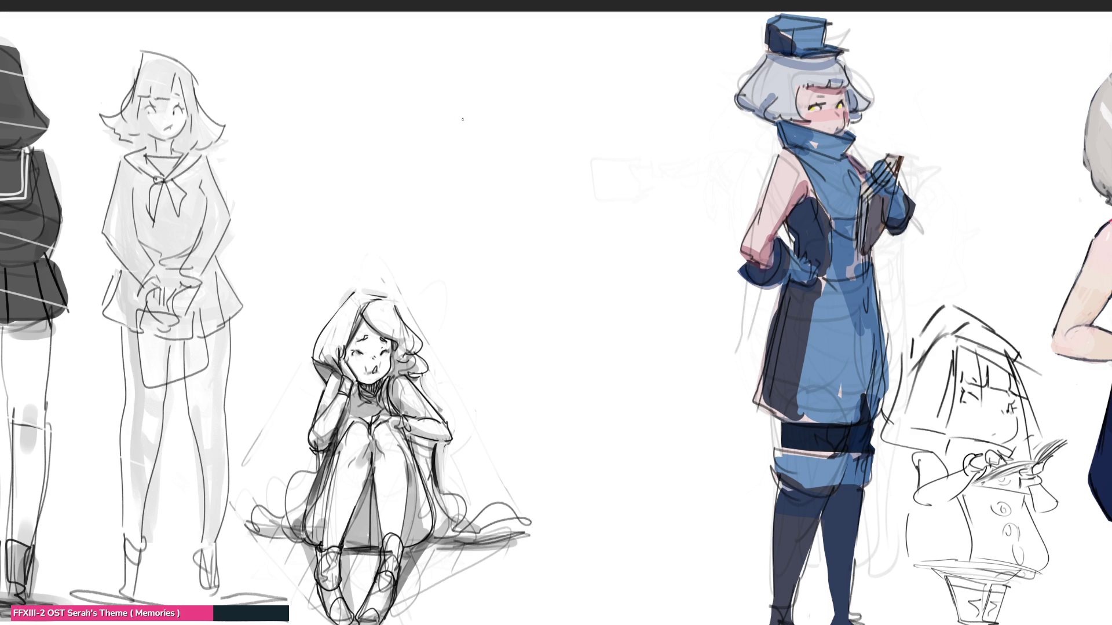
mouse_move(469, 72)
mouse_down()
mouse_move(463, 108)
mouse_move(496, 40)
mouse_move(531, 76)
mouse_up()
mouse_move(466, 50)
mouse_down()
mouse_move(454, 82)
mouse_move(468, 122)
mouse_move(502, 113)
mouse_up()
drag(547, 54, 545, 90)
mouse_move(537, 109)
mouse_down()
mouse_move(527, 122)
mouse_move(552, 95)
mouse_move(514, 147)
mouse_move(487, 126)
mouse_up()
mouse_move(511, 90)
mouse_down()
mouse_move(521, 91)
mouse_move(478, 112)
mouse_move(550, 96)
mouse_up()
mouse_move(544, 99)
mouse_down()
mouse_move(501, 169)
mouse_move(521, 163)
mouse_up()
mouse_move(511, 157)
mouse_down()
mouse_move(469, 150)
mouse_move(570, 131)
mouse_move(506, 212)
mouse_move(580, 150)
mouse_move(539, 194)
mouse_move(430, 212)
mouse_move(561, 185)
mouse_up()
drag(556, 190, 581, 240)
mouse_move(508, 240)
mouse_down()
mouse_move(584, 225)
mouse_move(598, 233)
mouse_up()
drag(600, 216, 583, 259)
drag(592, 151, 584, 261)
drag(589, 154, 597, 289)
mouse_move(606, 188)
mouse_down()
mouse_move(608, 279)
mouse_move(563, 302)
mouse_up()
mouse_move(469, 254)
mouse_down()
mouse_move(594, 304)
mouse_move(498, 341)
mouse_move(542, 396)
mouse_up()
drag(601, 328, 527, 393)
drag(489, 340, 547, 480)
mouse_move(612, 295)
mouse_down()
mouse_move(549, 487)
mouse_move(603, 513)
mouse_up()
drag(608, 395, 526, 520)
drag(495, 326, 541, 583)
drag(594, 523, 543, 582)
drag(592, 542, 553, 624)
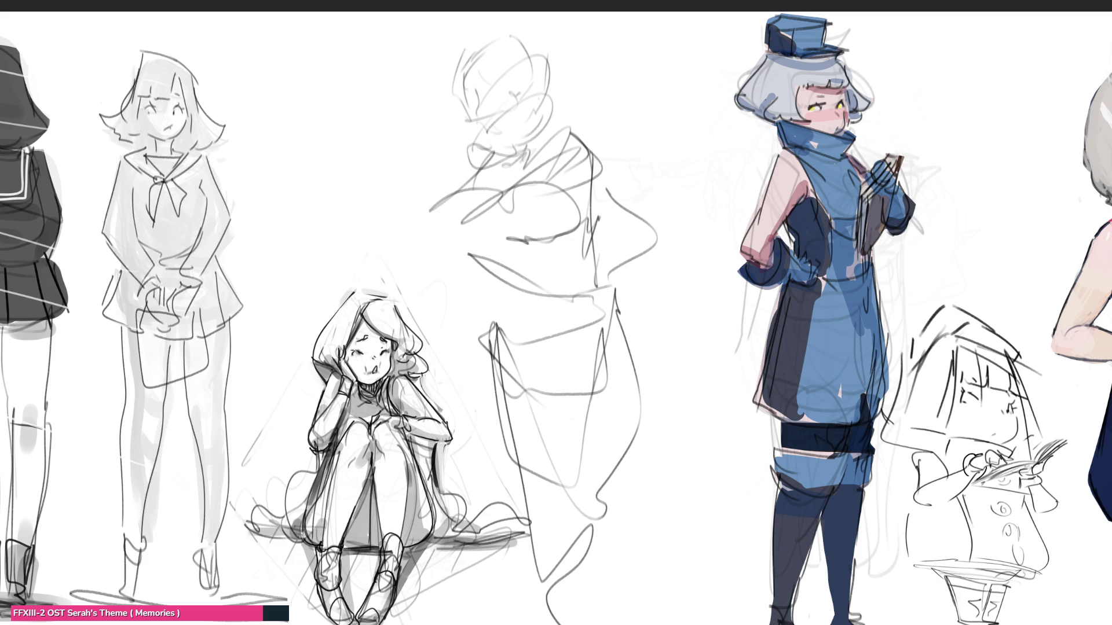
- Lasso-select the rough middle gesture sketch and start a free transform
mouse_move(630, 112)
mouse_down()
mouse_move(553, 23)
mouse_move(532, 527)
mouse_up()
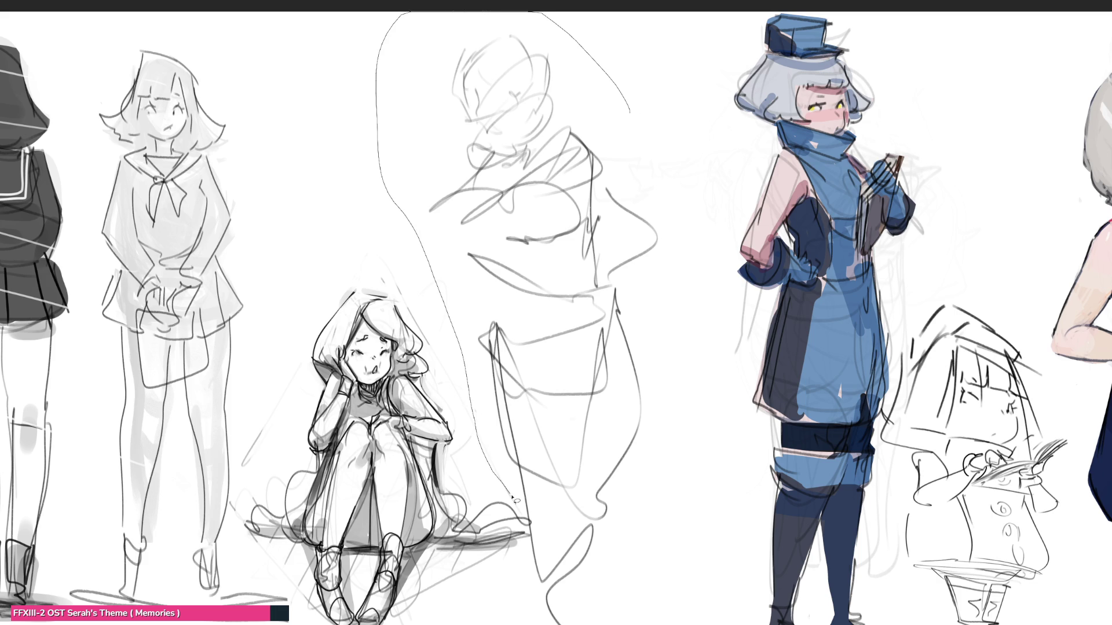
drag(532, 527, 710, 183)
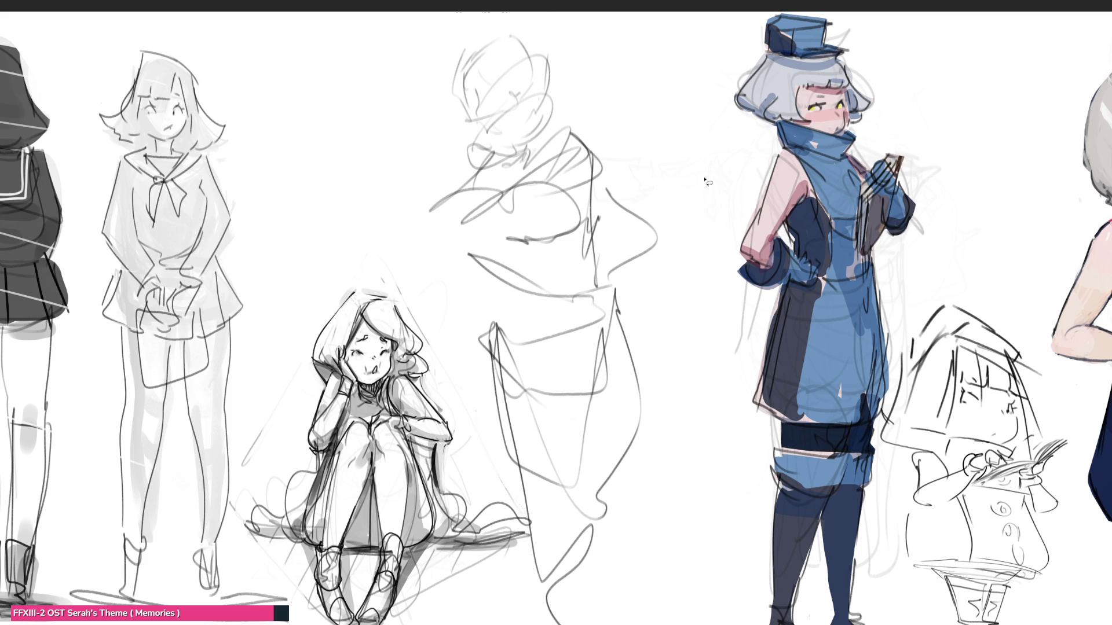
key(ctrl+t)
- Shift the sketch right and up, commit it, deselect, and fade it to a faint underdrawing
mouse_move(581, 209)
mouse_down()
mouse_move(628, 191)
mouse_move(630, 142)
mouse_up()
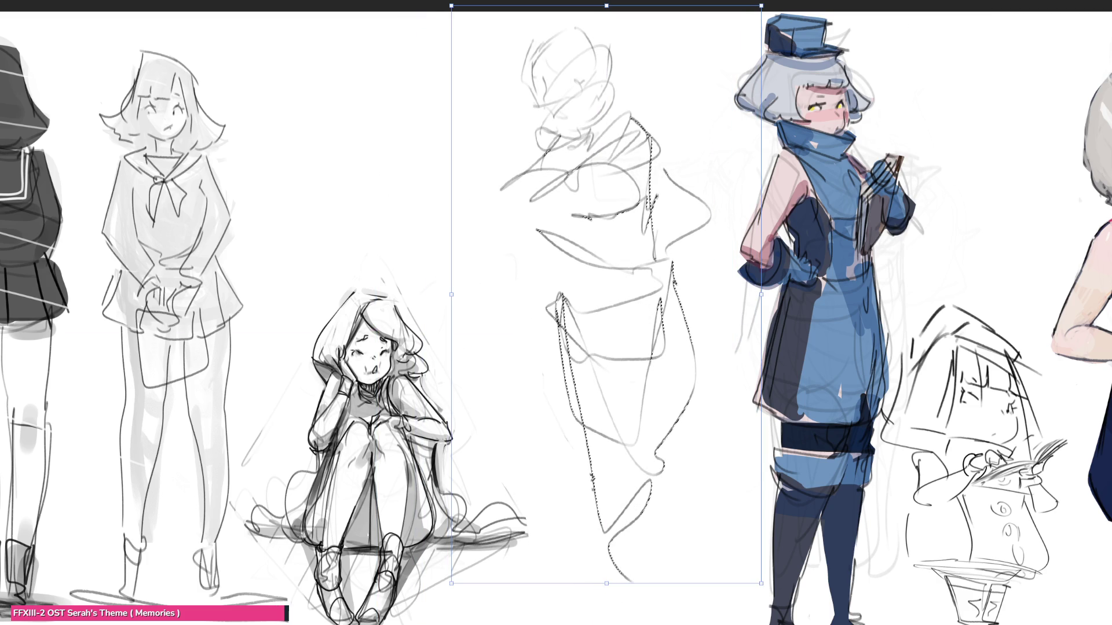
key(Return)
key(ctrl+d)
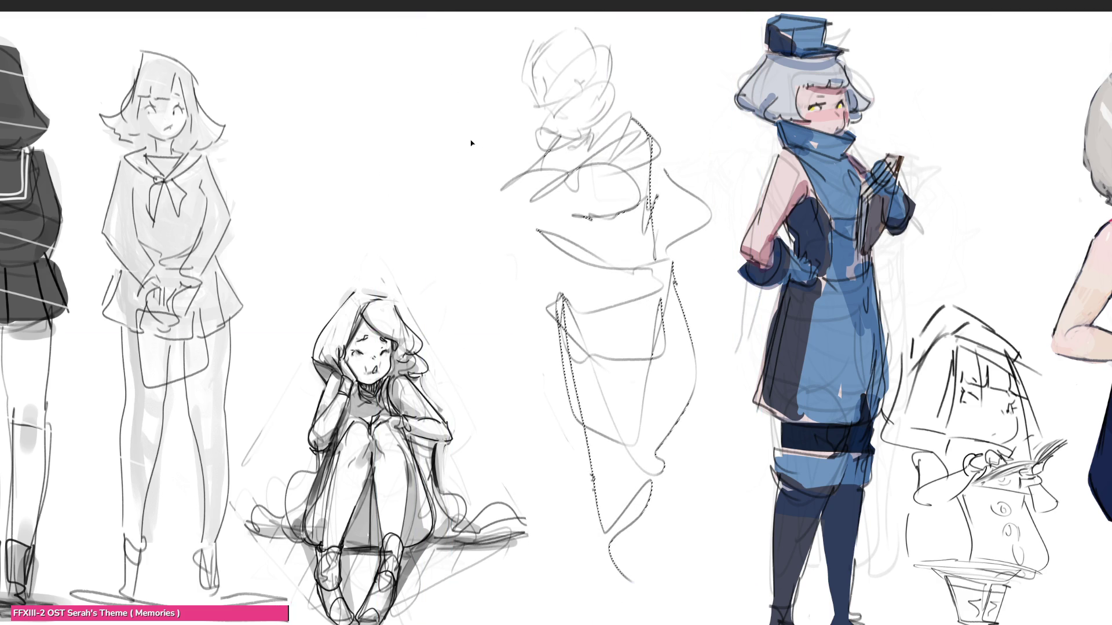
mouse_move(565, 99)
mouse_down()
mouse_move(597, 459)
mouse_move(682, 531)
mouse_up()
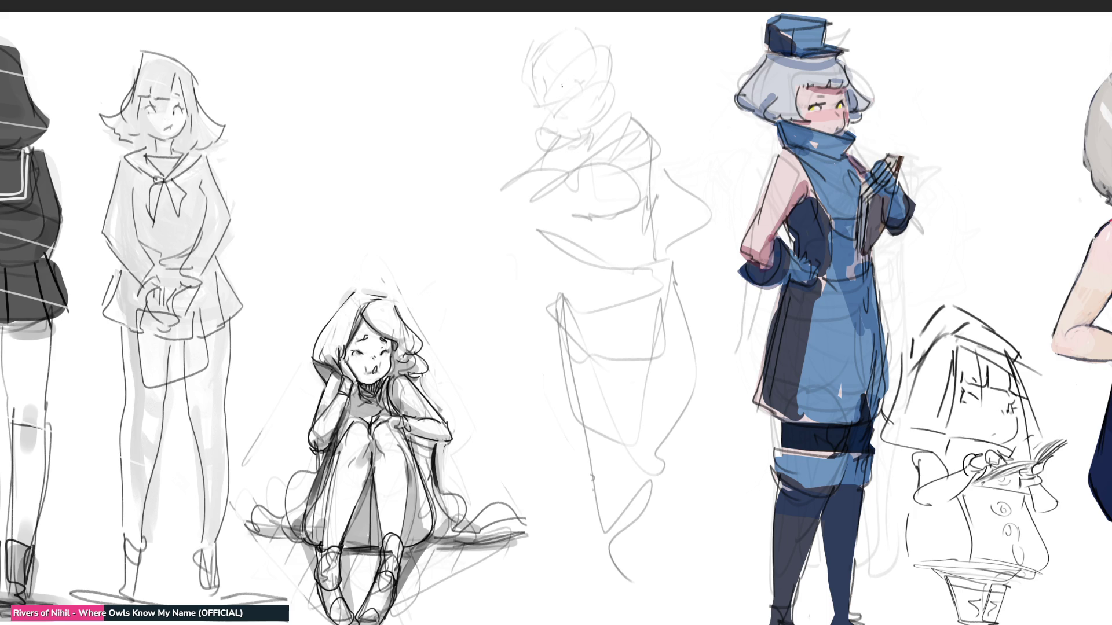
- Draw the top curve of the new head over the faded middle sketch
drag(547, 85, 585, 87)
- Ink the cheek line, redraw the ear beside the head, and add the left eyebrow
mouse_move(544, 93)
mouse_down()
mouse_move(559, 126)
mouse_move(605, 121)
mouse_up()
key(ctrl+z)
key(ctrl+z)
drag(614, 85, 615, 99)
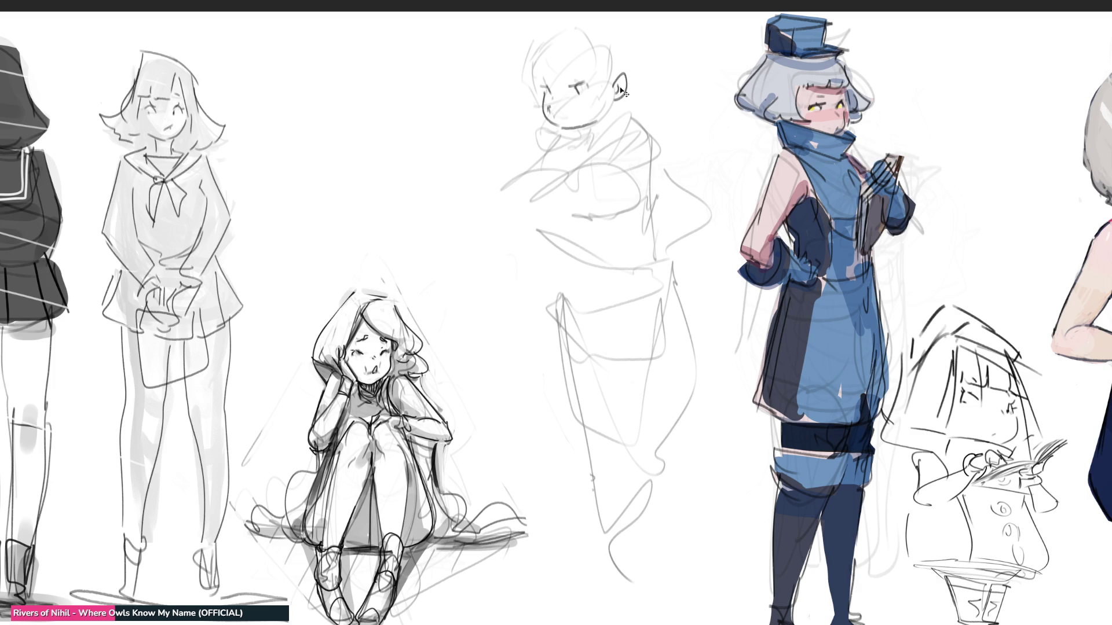
key(ctrl+z)
drag(616, 76, 616, 98)
drag(577, 74, 536, 77)
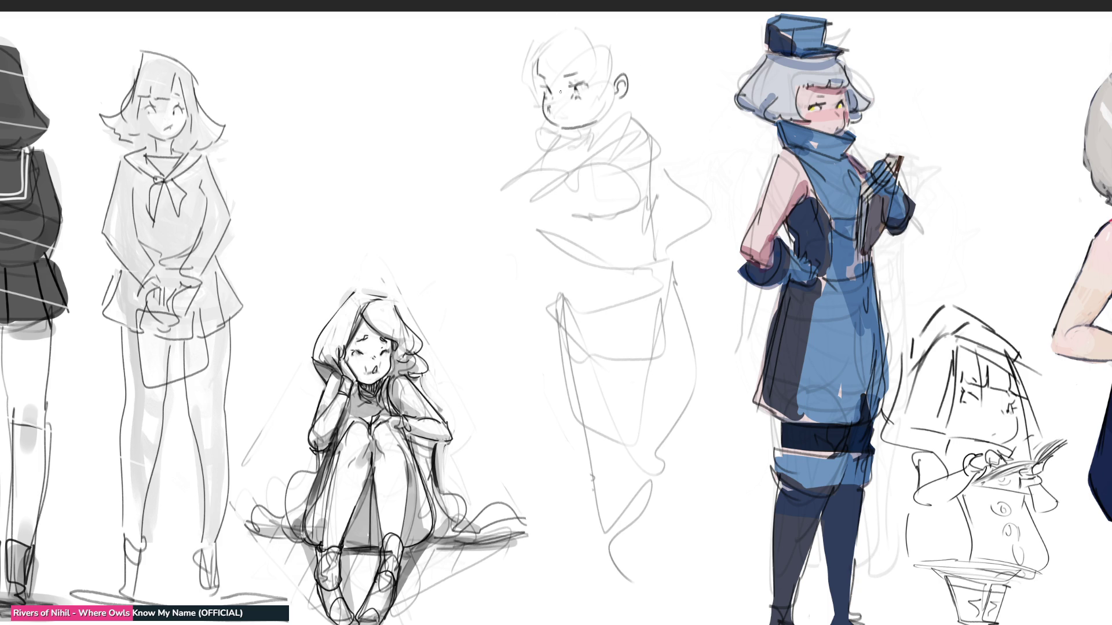
- Outline the head's top and right side, then add the neck line, chin hatching and collar
mouse_move(537, 53)
mouse_down()
mouse_move(561, 45)
mouse_move(546, 19)
mouse_up()
mouse_move(580, 54)
mouse_down()
mouse_move(606, 42)
mouse_move(610, 78)
mouse_up()
mouse_move(633, 20)
mouse_down()
mouse_move(644, 80)
mouse_move(580, 150)
mouse_up()
key(ctrl+z)
mouse_move(620, 99)
mouse_down()
mouse_move(606, 132)
mouse_move(580, 137)
mouse_up()
mouse_move(592, 123)
mouse_down()
mouse_move(582, 144)
mouse_move(596, 139)
mouse_up()
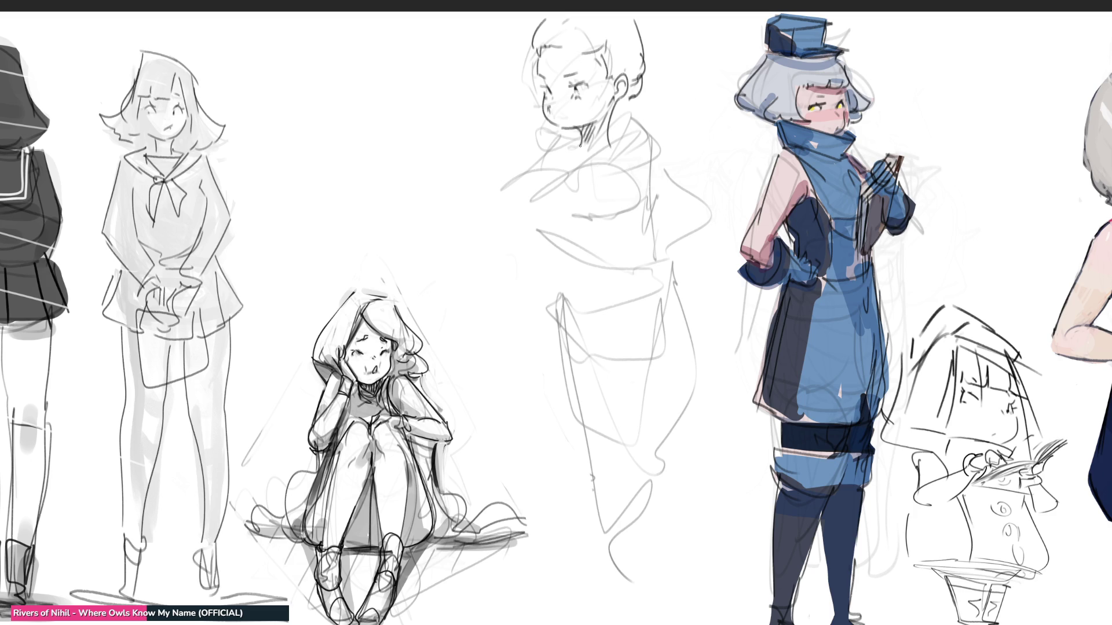
mouse_move(577, 143)
mouse_down()
mouse_move(589, 159)
mouse_move(608, 130)
mouse_up()
- Draw the bow collar, the bust outline and the right shoulder beneath the head
mouse_move(608, 124)
mouse_down()
mouse_move(615, 159)
mouse_move(572, 158)
mouse_move(575, 169)
mouse_move(586, 174)
mouse_move(663, 130)
mouse_move(672, 167)
mouse_move(655, 184)
mouse_up()
mouse_move(545, 129)
mouse_down()
mouse_move(560, 159)
mouse_move(537, 173)
mouse_move(601, 165)
mouse_move(567, 219)
mouse_up()
mouse_move(547, 179)
mouse_down()
mouse_move(514, 218)
mouse_move(602, 219)
mouse_up()
drag(624, 157, 605, 216)
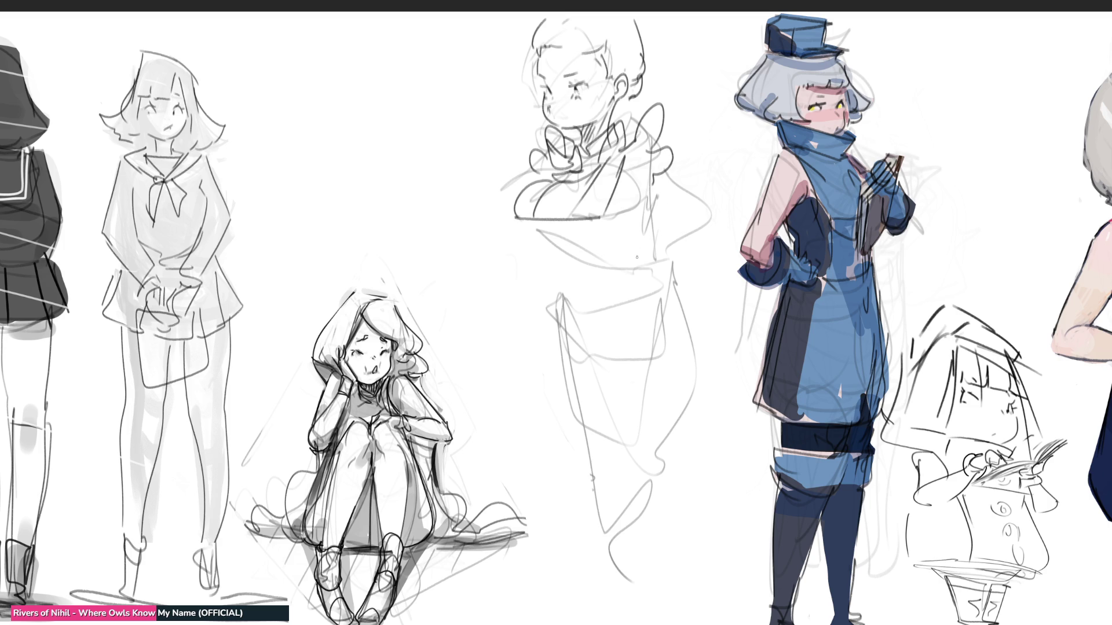
mouse_move(631, 159)
mouse_down()
mouse_move(658, 166)
mouse_move(660, 212)
mouse_up()
mouse_move(671, 170)
mouse_down()
mouse_move(627, 213)
mouse_move(676, 206)
mouse_up()
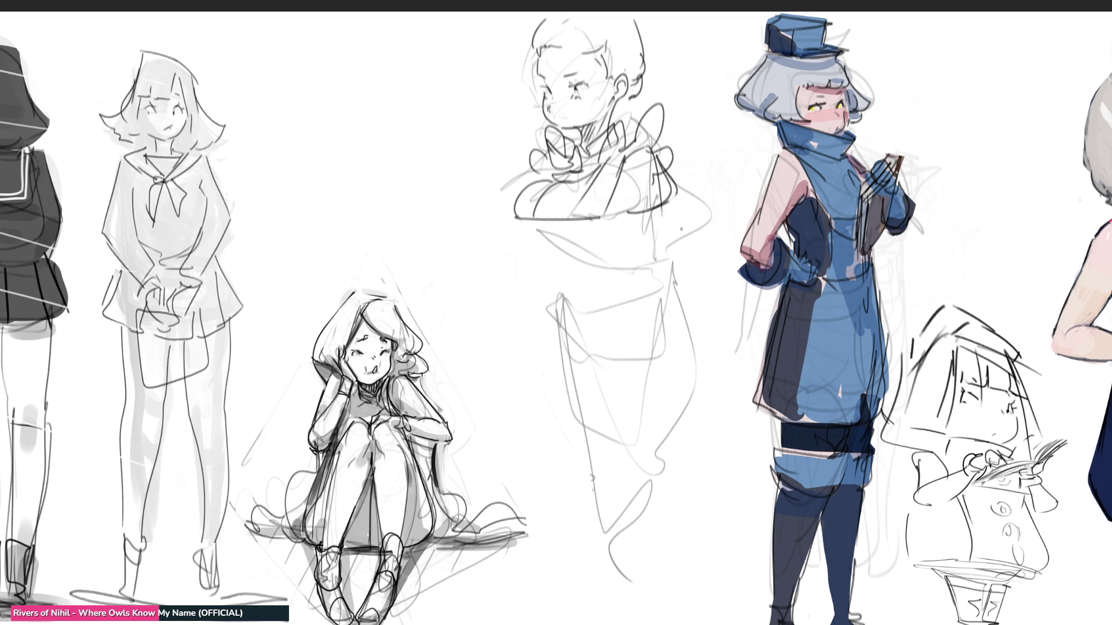
- Sketch the torso shape below the bust, taking back a stray hooked line
mouse_move(625, 157)
mouse_down()
mouse_move(588, 237)
mouse_move(620, 248)
mouse_up()
drag(510, 217, 606, 278)
drag(606, 226, 626, 285)
mouse_move(603, 294)
mouse_down()
mouse_move(560, 312)
mouse_move(657, 281)
mouse_move(693, 245)
mouse_up()
drag(733, 191, 695, 271)
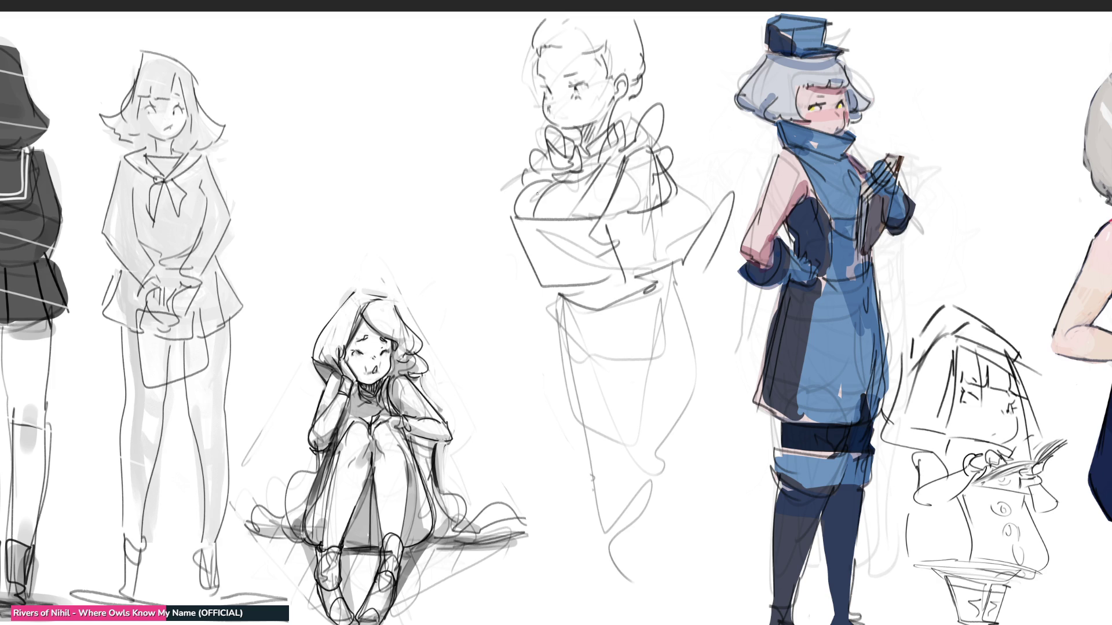
mouse_move(514, 197)
mouse_down()
mouse_move(493, 252)
mouse_move(522, 238)
mouse_up()
key(ctrl+z)
- Sketch the torso sides, lower torso and the waist and hip curves
drag(641, 209, 690, 221)
mouse_move(672, 178)
mouse_down()
mouse_move(700, 231)
mouse_move(705, 223)
mouse_move(687, 240)
mouse_move(651, 239)
mouse_up()
mouse_move(717, 206)
mouse_down()
mouse_move(663, 264)
mouse_move(648, 264)
mouse_up()
mouse_move(642, 217)
mouse_down()
mouse_move(626, 270)
mouse_move(650, 290)
mouse_up()
mouse_move(550, 301)
mouse_down()
mouse_move(574, 304)
mouse_move(537, 373)
mouse_up()
drag(664, 289, 651, 389)
mouse_move(553, 322)
mouse_down()
mouse_move(508, 384)
mouse_move(622, 445)
mouse_up()
drag(667, 304, 644, 438)
mouse_move(672, 269)
mouse_down()
mouse_move(697, 322)
mouse_move(682, 463)
mouse_up()
- Sketch the hips and long leg lines down from the torso
drag(573, 453, 665, 465)
drag(705, 433, 662, 483)
drag(560, 426, 631, 581)
drag(604, 460, 646, 601)
drag(693, 436, 690, 449)
drag(695, 437, 667, 616)
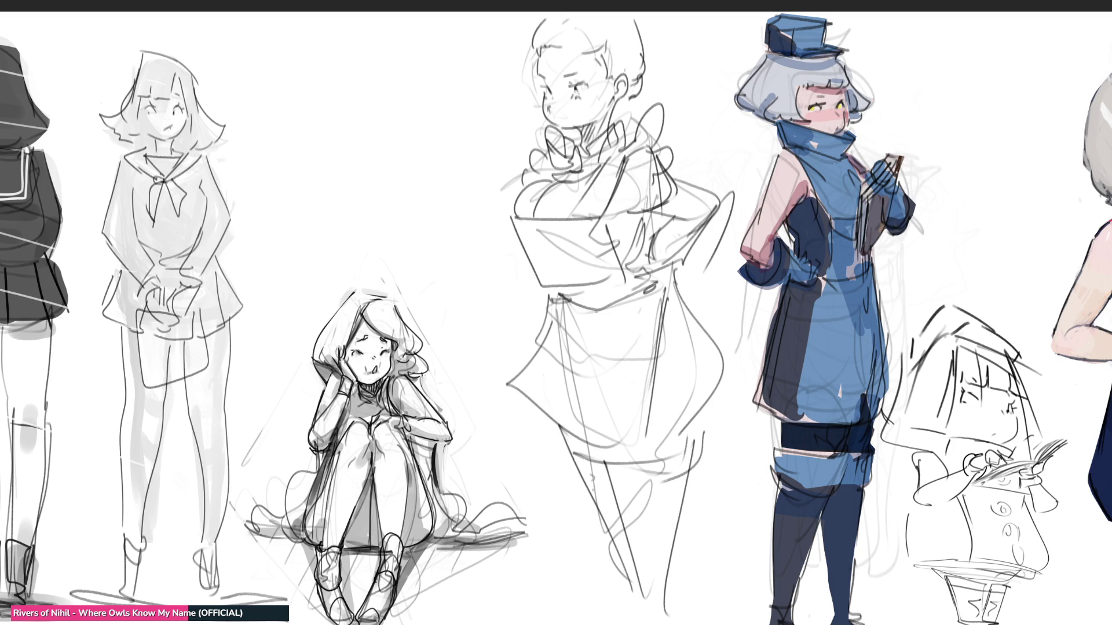
- Add curly side hair, the raised left arm, and a bun with ribbon above the head
mouse_move(515, 109)
mouse_down()
mouse_move(539, 130)
mouse_move(455, 209)
mouse_up()
mouse_move(509, 178)
mouse_down()
mouse_move(485, 207)
mouse_move(507, 213)
mouse_up()
drag(526, 177, 507, 208)
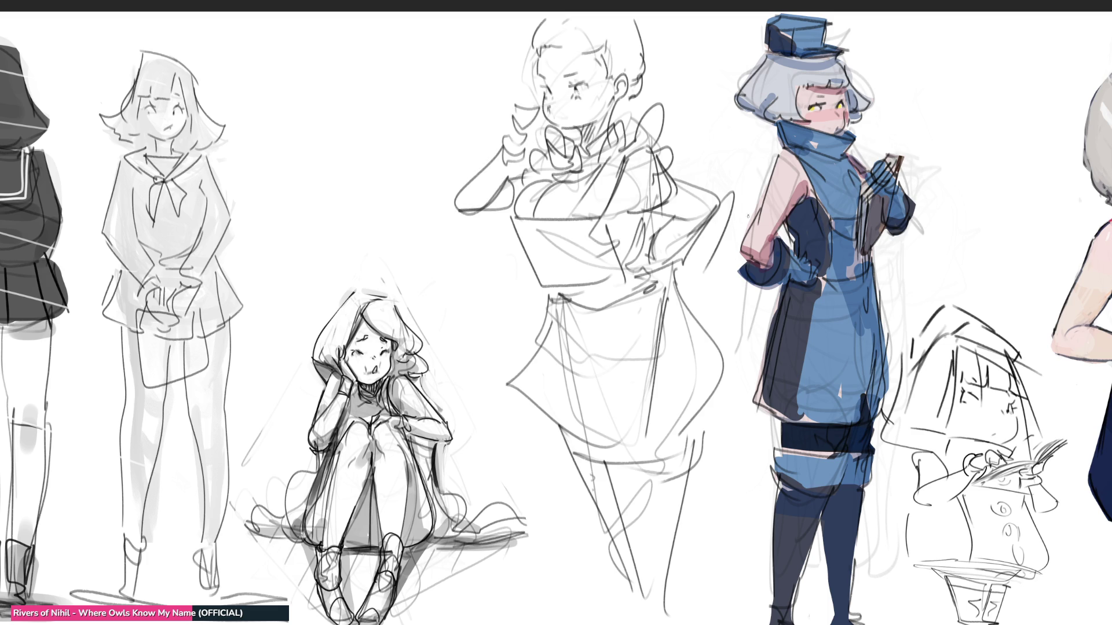
drag(639, 28, 680, 66)
mouse_move(629, 18)
mouse_down()
mouse_move(668, 37)
mouse_move(669, 70)
mouse_up()
mouse_move(680, 25)
mouse_down()
mouse_move(668, 46)
mouse_move(681, 31)
mouse_up()
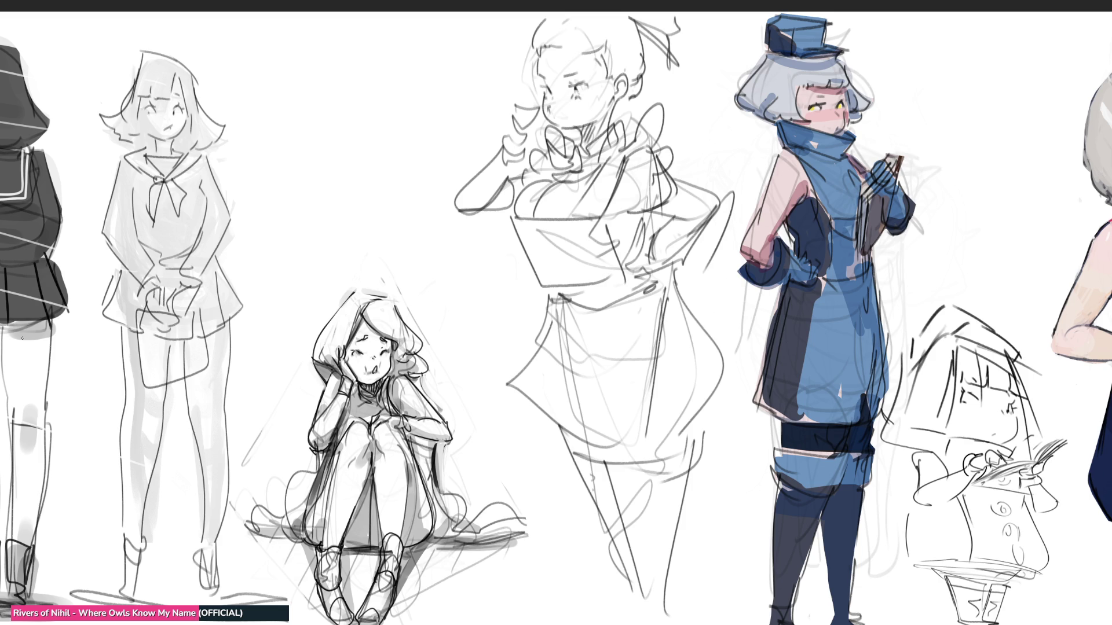
- Refine the figure's waist lines and arm on the right side
drag(707, 279, 717, 287)
mouse_move(642, 261)
mouse_down()
mouse_move(668, 224)
mouse_move(719, 206)
mouse_move(659, 258)
mouse_move(671, 219)
mouse_up()
drag(674, 179, 730, 213)
drag(728, 218, 659, 262)
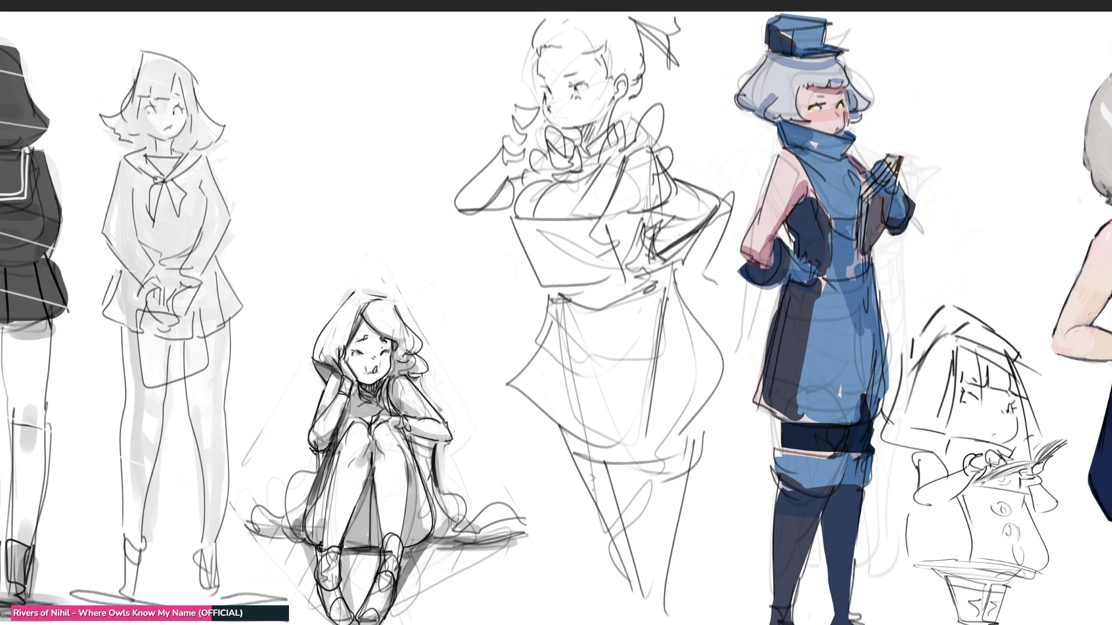
- Darken the cheek and chin, redraw the eyebrow and ear, and redo the left cheek and jaw
drag(544, 96, 550, 121)
drag(562, 131, 560, 125)
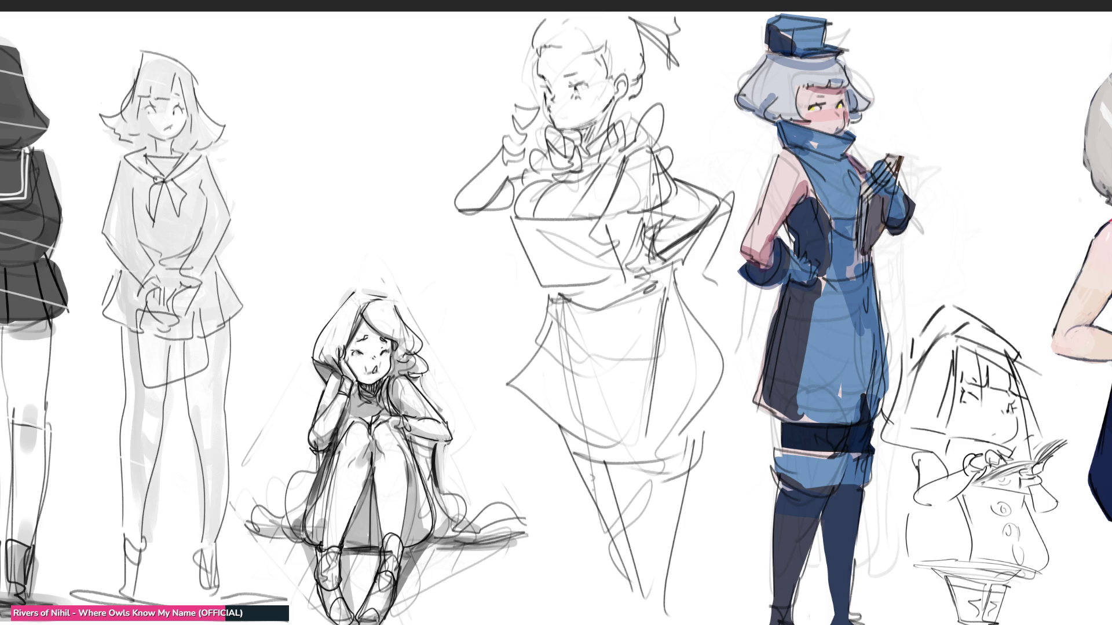
mouse_move(564, 74)
mouse_down()
mouse_move(581, 72)
mouse_move(566, 44)
mouse_move(594, 52)
mouse_up()
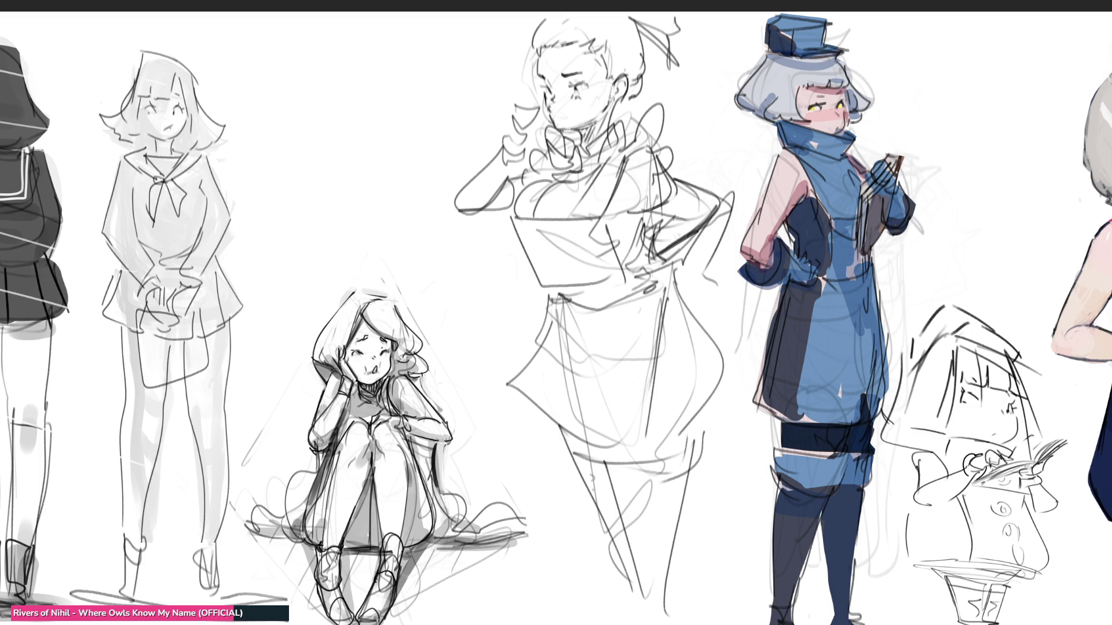
mouse_move(621, 87)
mouse_down()
mouse_move(631, 110)
mouse_move(640, 83)
mouse_up()
mouse_move(529, 107)
mouse_down()
mouse_move(546, 103)
mouse_move(548, 127)
mouse_up()
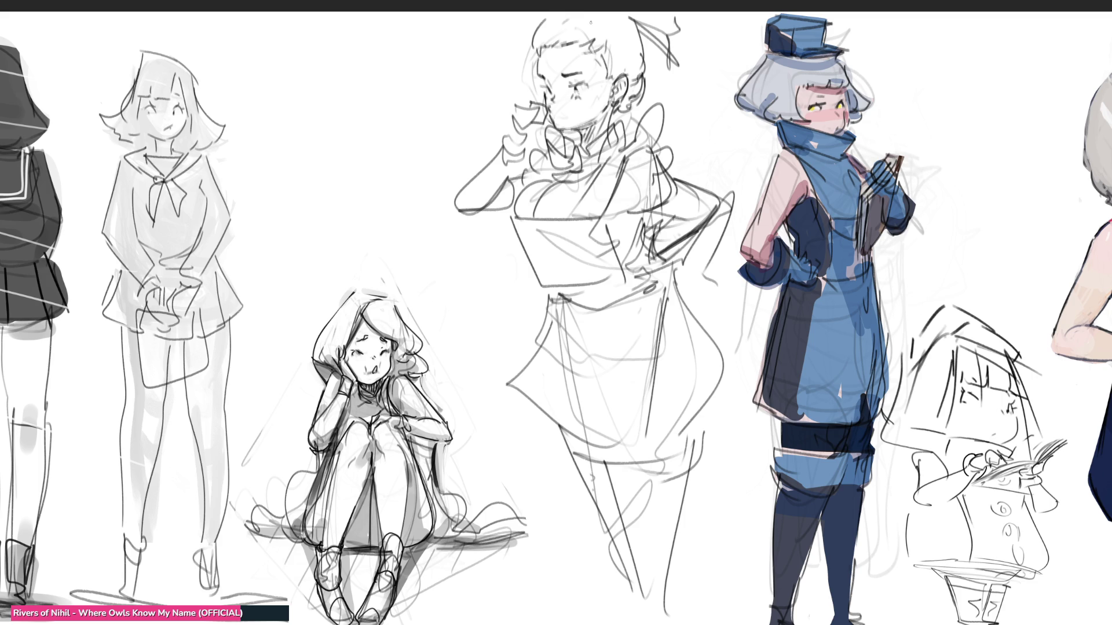
key(ctrl+z)
drag(547, 107, 537, 132)
drag(528, 130, 540, 134)
- Darken the waistline and sketch the skirt's left edge, lower left and side
mouse_move(556, 288)
mouse_down()
mouse_move(656, 282)
mouse_move(496, 382)
mouse_move(563, 432)
mouse_move(500, 437)
mouse_move(538, 417)
mouse_up()
mouse_move(527, 400)
mouse_down()
mouse_move(507, 447)
mouse_move(612, 456)
mouse_move(661, 282)
mouse_move(711, 322)
mouse_move(733, 375)
mouse_move(700, 432)
mouse_move(557, 439)
mouse_move(700, 440)
mouse_move(679, 560)
mouse_up()
- Draw the skirt hem and legs, shrink the middle sketch slightly, and redraw the bun and ribbon
mouse_move(603, 454)
mouse_down()
mouse_move(673, 599)
mouse_move(717, 526)
mouse_up()
key(ctrl+t)
key(Return)
mouse_move(586, 52)
mouse_down()
mouse_move(634, 39)
mouse_move(630, 16)
mouse_move(677, 57)
mouse_move(679, 75)
mouse_up()
- Extend the legs with knees and long leg lines including the inner leg
drag(628, 477, 651, 482)
drag(670, 443, 648, 619)
mouse_move(622, 471)
mouse_down()
mouse_move(633, 624)
mouse_move(612, 491)
mouse_move(628, 551)
mouse_up()
drag(649, 609, 652, 624)
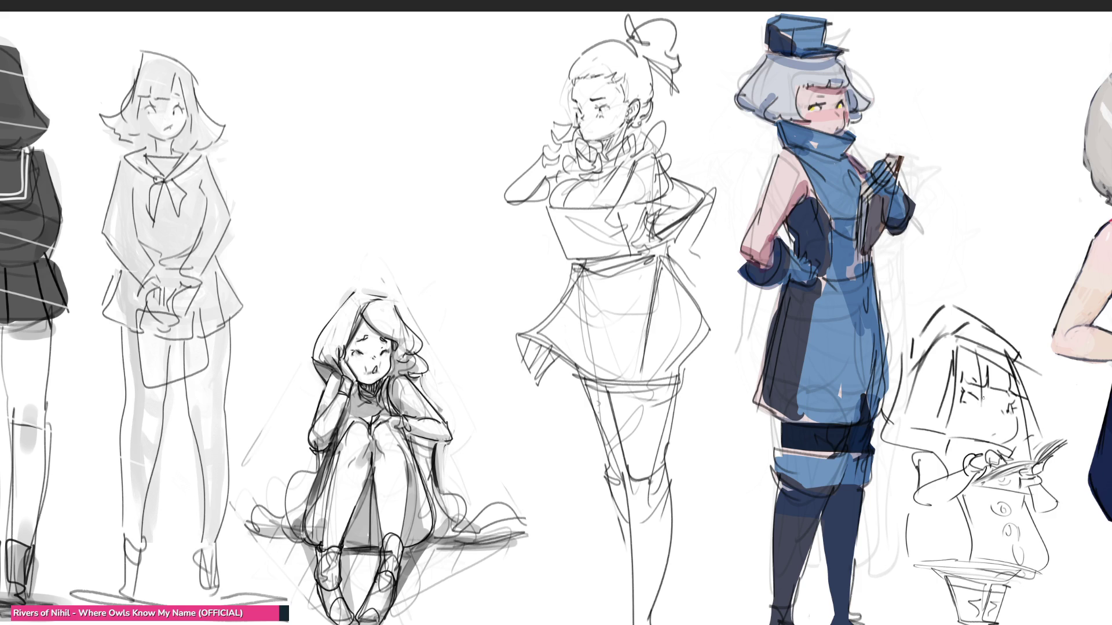
- Rough in sketch lines on the centre figure's hip, arm, jacket collar and chest
mouse_move(686, 224)
mouse_down()
mouse_move(676, 238)
mouse_move(688, 269)
mouse_move(677, 275)
mouse_move(724, 293)
mouse_move(713, 302)
mouse_up()
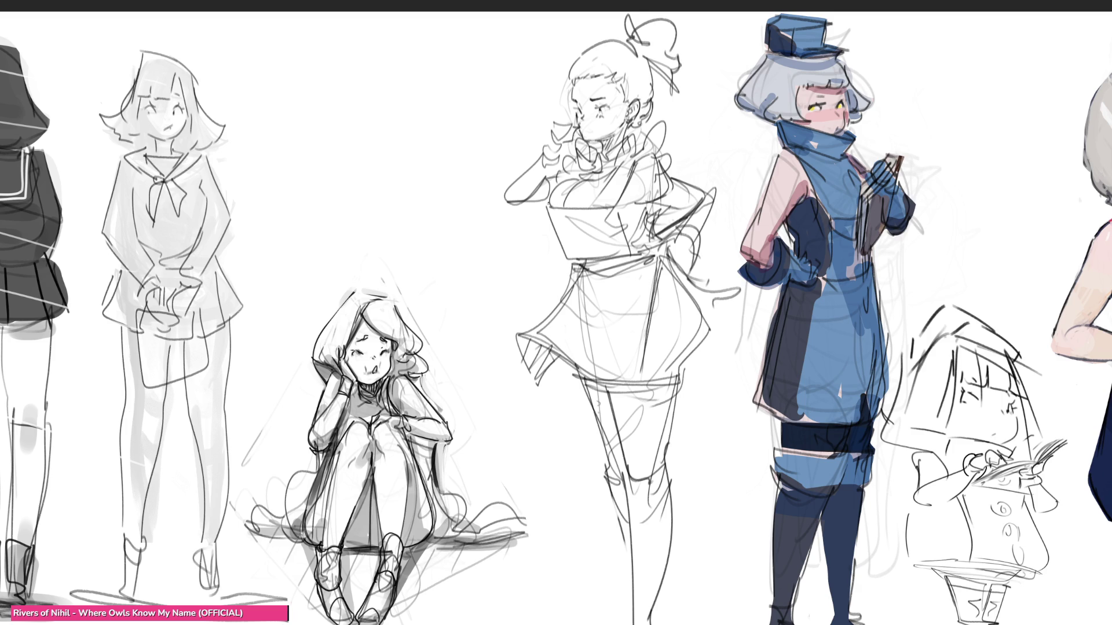
drag(546, 204, 614, 203)
mouse_move(611, 165)
mouse_down()
mouse_move(623, 204)
mouse_move(619, 165)
mouse_move(572, 179)
mouse_up()
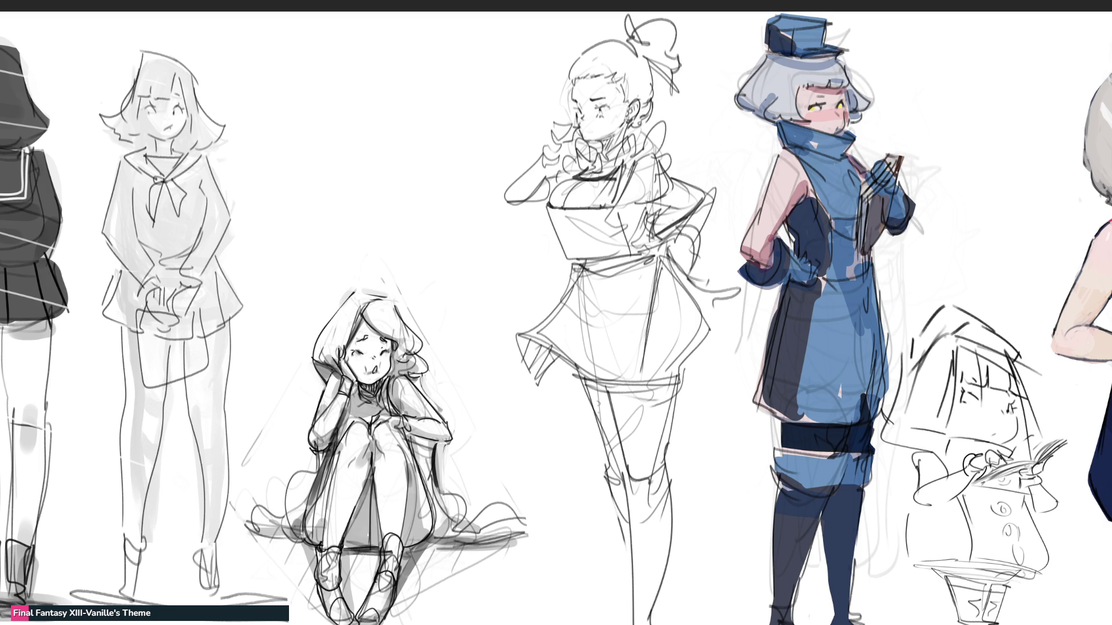
mouse_move(578, 180)
mouse_down()
mouse_move(549, 202)
mouse_move(623, 205)
mouse_up()
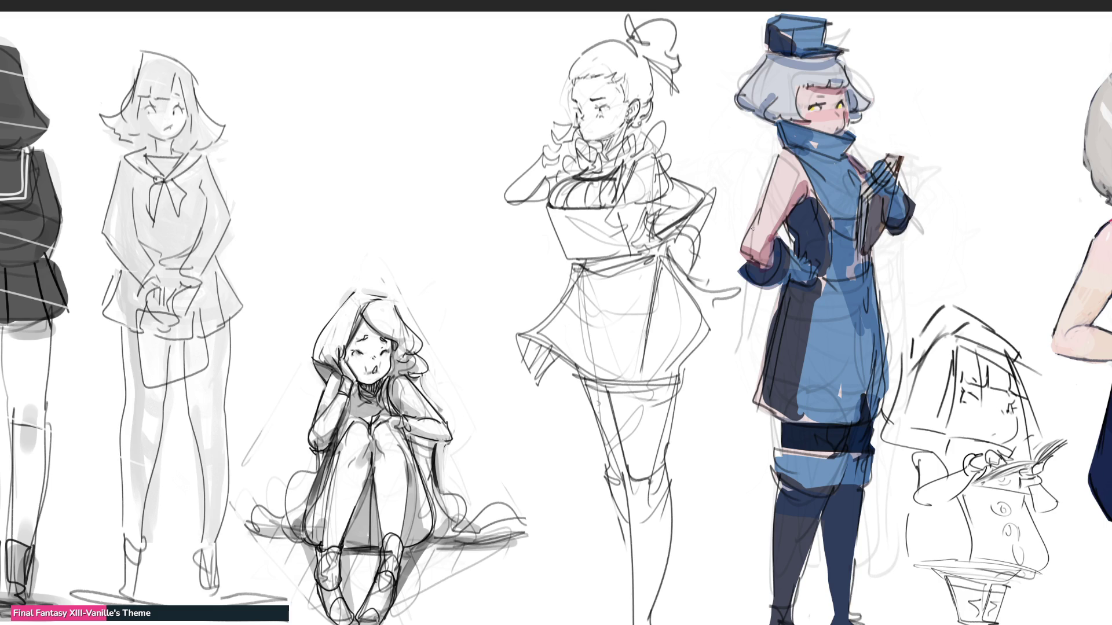
- With a larger brush, shade the knee and upper thigh and paint a dark contour down the left thigh
key(bracketright)
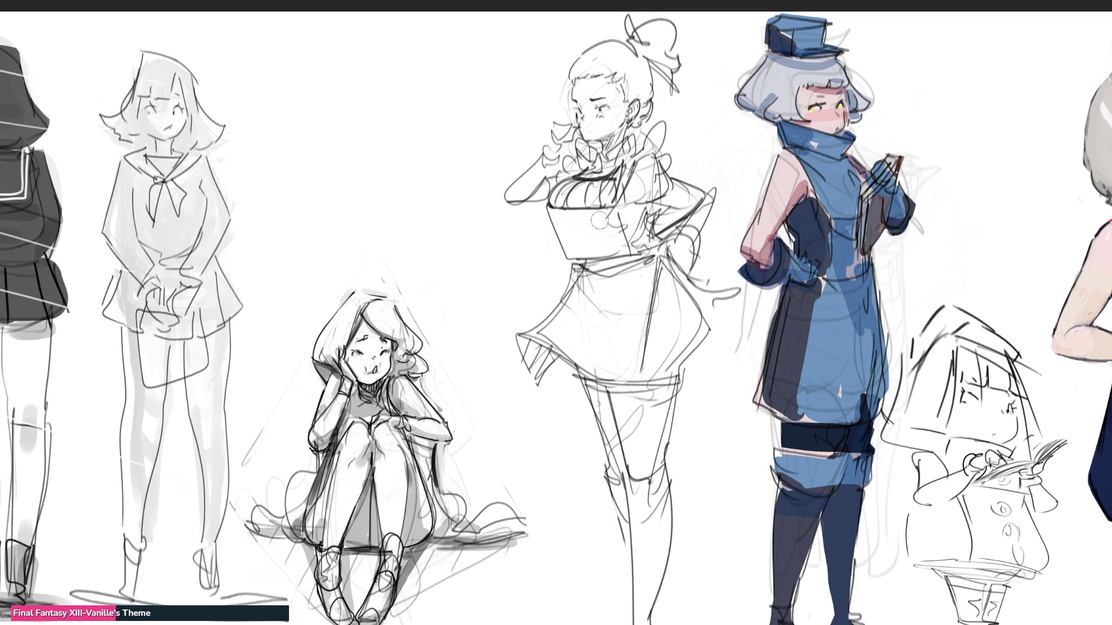
drag(620, 214, 628, 223)
mouse_move(637, 488)
mouse_down()
mouse_move(640, 497)
mouse_move(647, 485)
mouse_up()
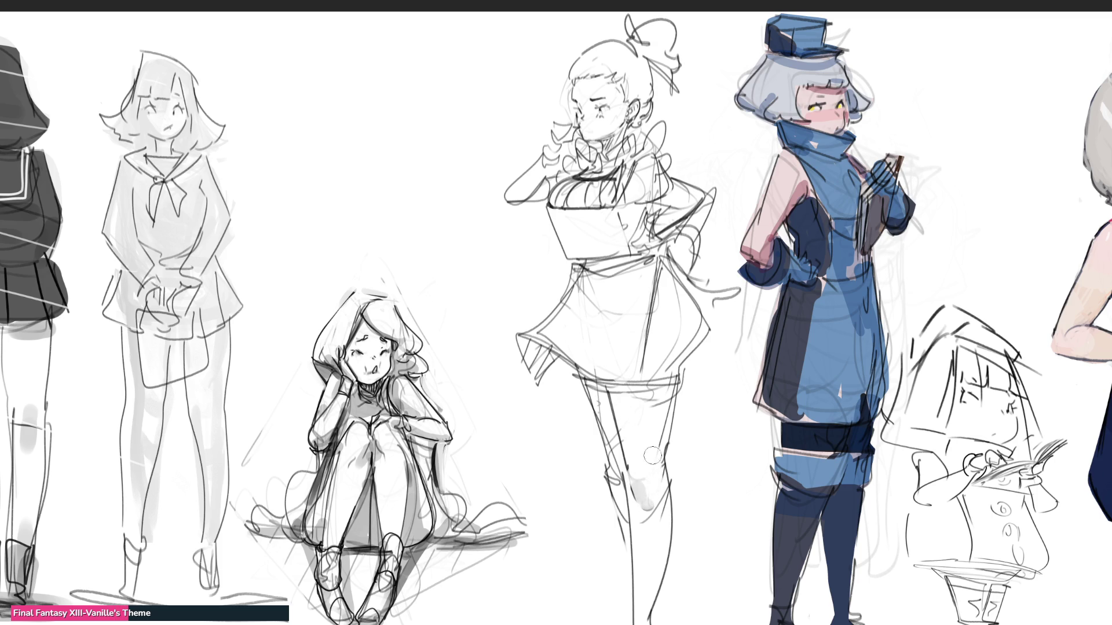
drag(649, 402, 665, 397)
drag(593, 395, 606, 439)
mouse_move(574, 384)
mouse_down()
mouse_move(613, 488)
mouse_move(611, 449)
mouse_move(604, 494)
mouse_up()
mouse_move(586, 434)
mouse_down()
mouse_move(615, 521)
mouse_move(601, 513)
mouse_move(626, 560)
mouse_up()
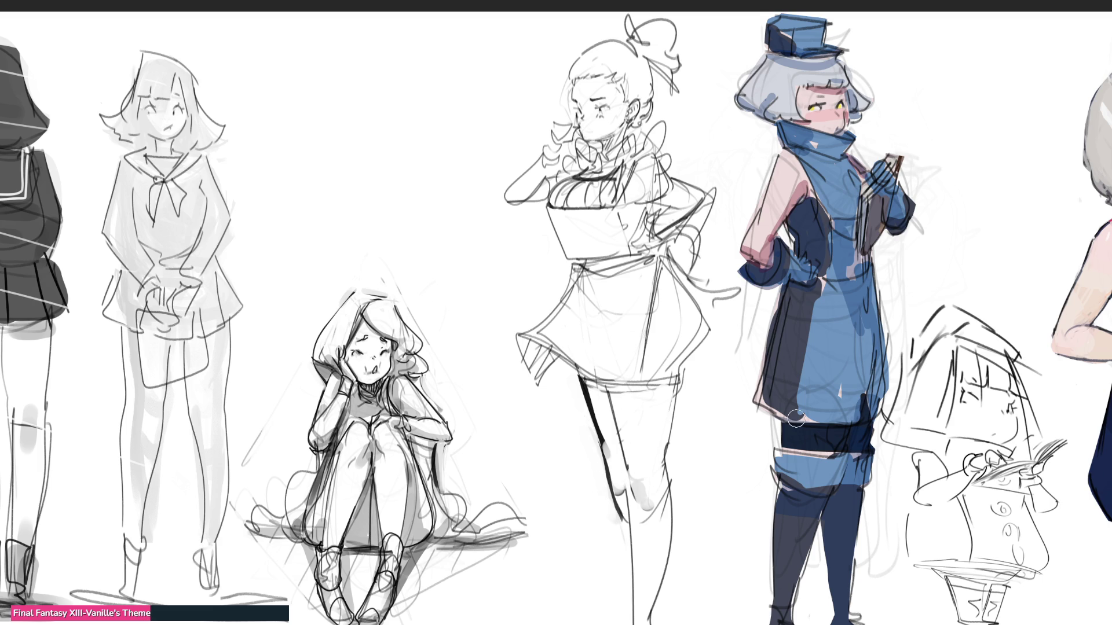
- Shade under the skirt hem, the inner thigh and the lower leg, undoing strokes that don't work
mouse_move(582, 380)
mouse_down()
mouse_move(629, 394)
mouse_move(676, 381)
mouse_up()
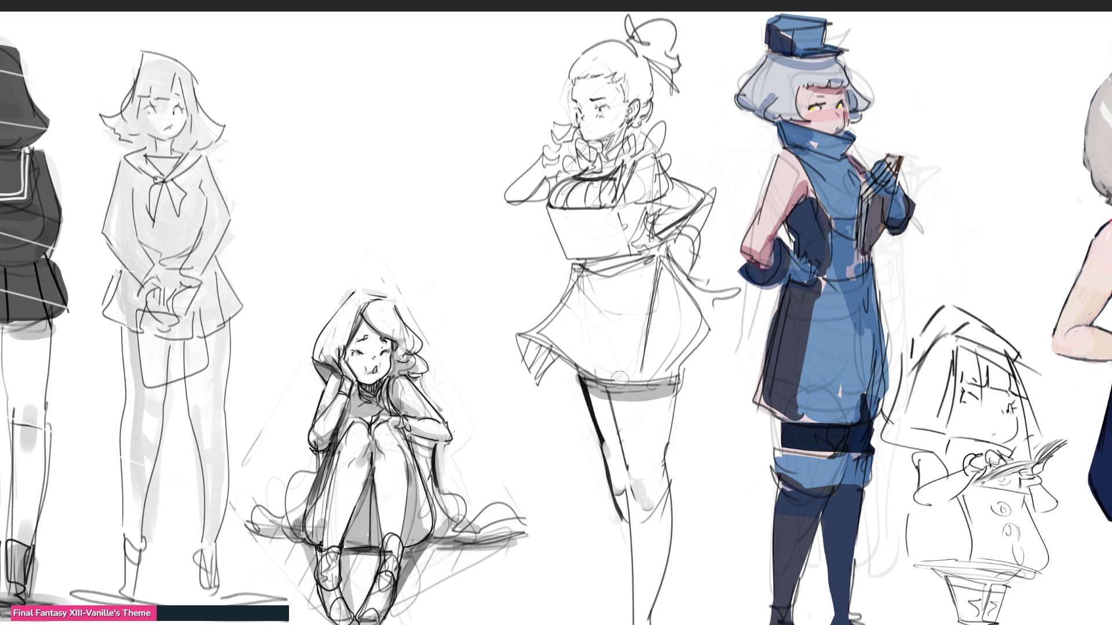
key(ctrl+z)
drag(606, 381, 622, 513)
mouse_move(620, 395)
mouse_down()
mouse_move(675, 383)
mouse_move(608, 400)
mouse_move(661, 409)
mouse_move(679, 372)
mouse_up()
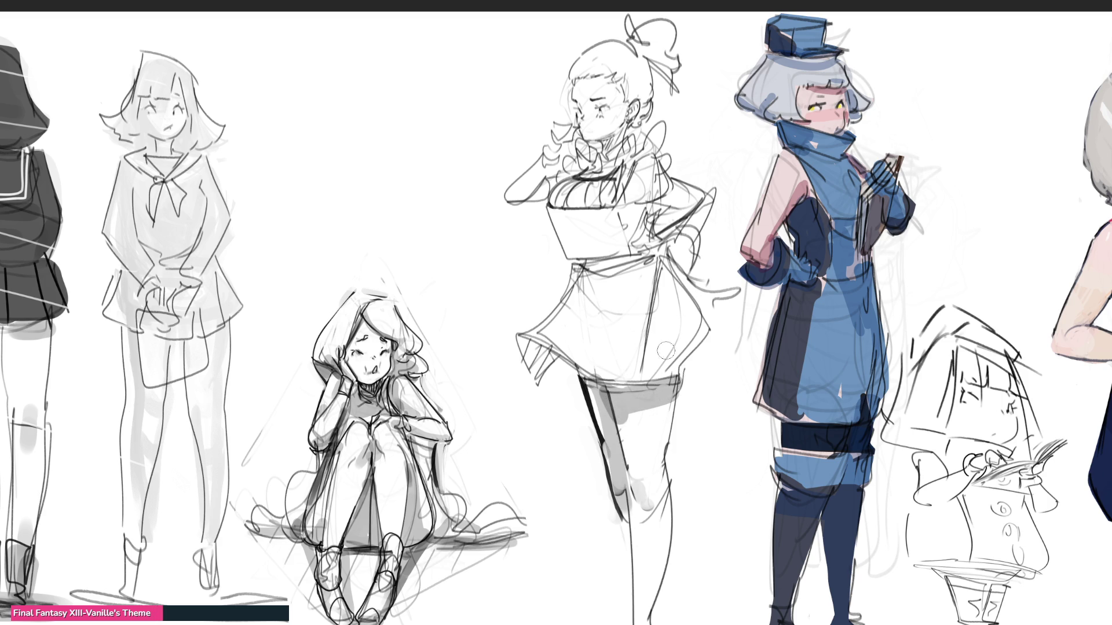
key(ctrl+z)
mouse_move(582, 378)
mouse_down()
mouse_move(612, 412)
mouse_move(673, 387)
mouse_move(634, 405)
mouse_move(648, 434)
mouse_up()
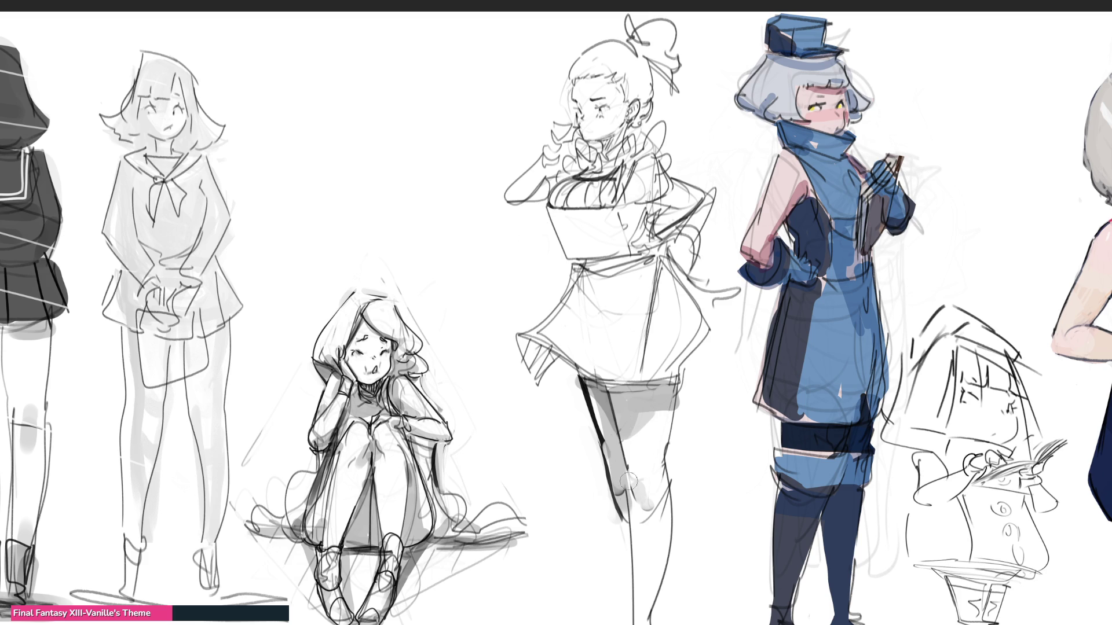
drag(634, 502, 650, 597)
key(ctrl+z)
mouse_move(634, 512)
mouse_down()
mouse_move(647, 613)
mouse_move(667, 525)
mouse_up()
- Tone the skirt, waistband, sleeves, raised arm and hair bun with grey strokes
mouse_move(527, 344)
mouse_down()
mouse_move(538, 373)
mouse_move(526, 386)
mouse_up()
drag(658, 261, 637, 386)
drag(667, 252, 730, 306)
mouse_move(651, 235)
mouse_down()
mouse_move(693, 205)
mouse_move(633, 216)
mouse_move(634, 239)
mouse_move(599, 241)
mouse_move(647, 265)
mouse_move(579, 290)
mouse_move(661, 254)
mouse_up()
mouse_move(609, 287)
mouse_down()
mouse_move(564, 304)
mouse_move(591, 330)
mouse_move(585, 324)
mouse_up()
mouse_move(561, 201)
mouse_down()
mouse_move(525, 187)
mouse_move(556, 131)
mouse_up()
mouse_move(522, 185)
mouse_down()
mouse_move(595, 161)
mouse_move(615, 136)
mouse_move(622, 169)
mouse_up()
mouse_move(642, 118)
mouse_down()
mouse_move(653, 48)
mouse_move(625, 148)
mouse_move(660, 166)
mouse_move(634, 196)
mouse_move(677, 204)
mouse_up()
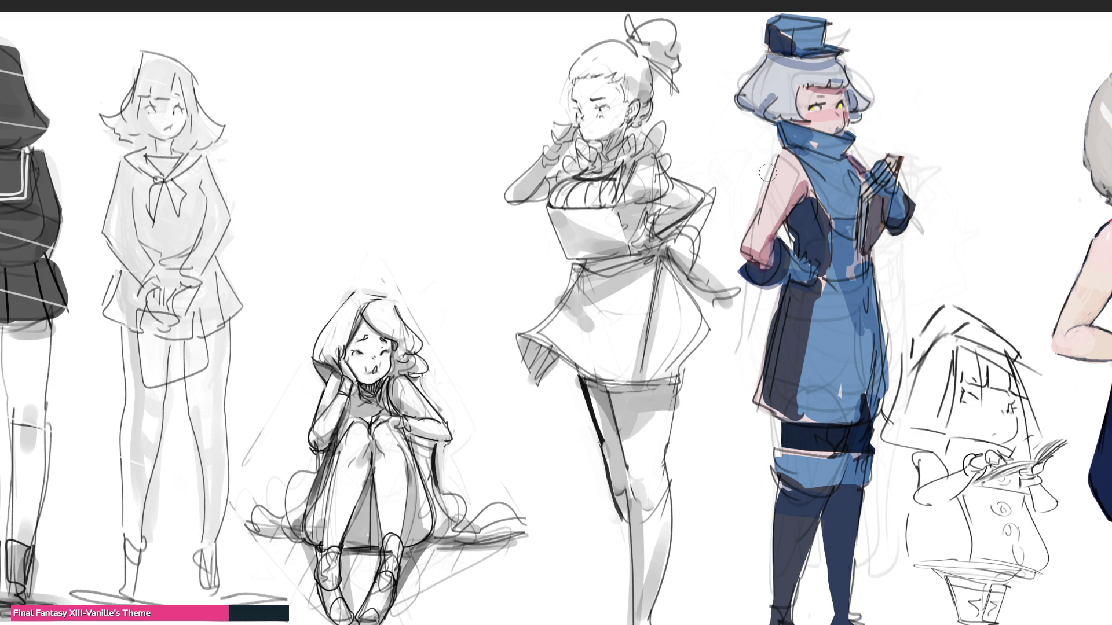
- Paint dark grey into the skirt panel, upper sleeve, collar and top of the hair
mouse_move(669, 261)
mouse_down()
mouse_move(659, 313)
mouse_move(687, 365)
mouse_move(671, 288)
mouse_move(669, 357)
mouse_move(680, 333)
mouse_up()
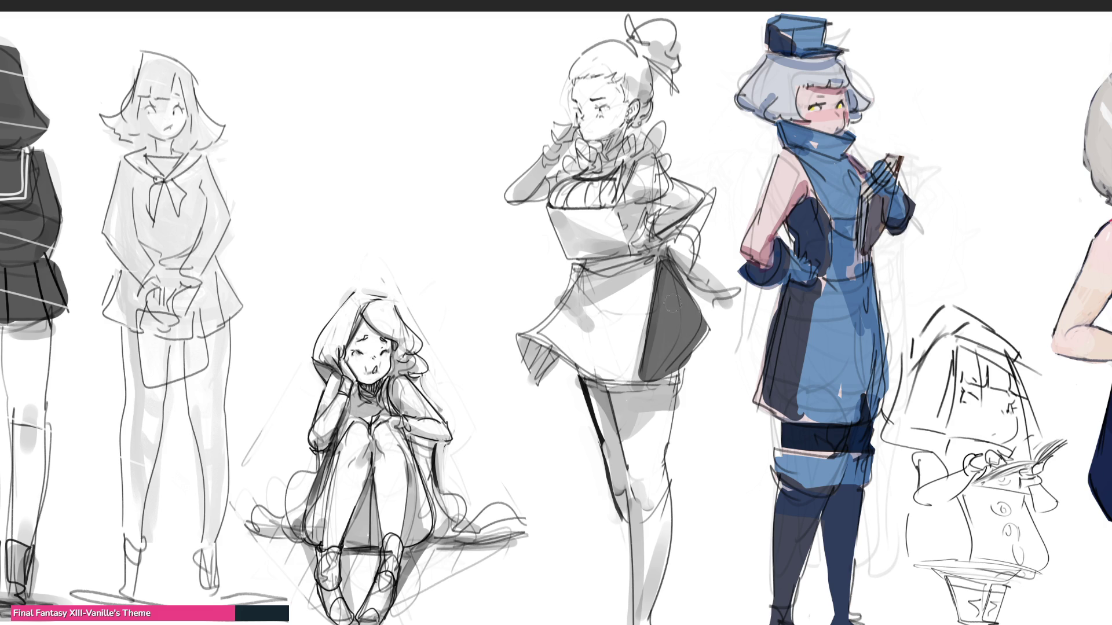
mouse_move(631, 217)
mouse_down()
mouse_move(642, 244)
mouse_move(631, 176)
mouse_up()
drag(559, 177, 569, 174)
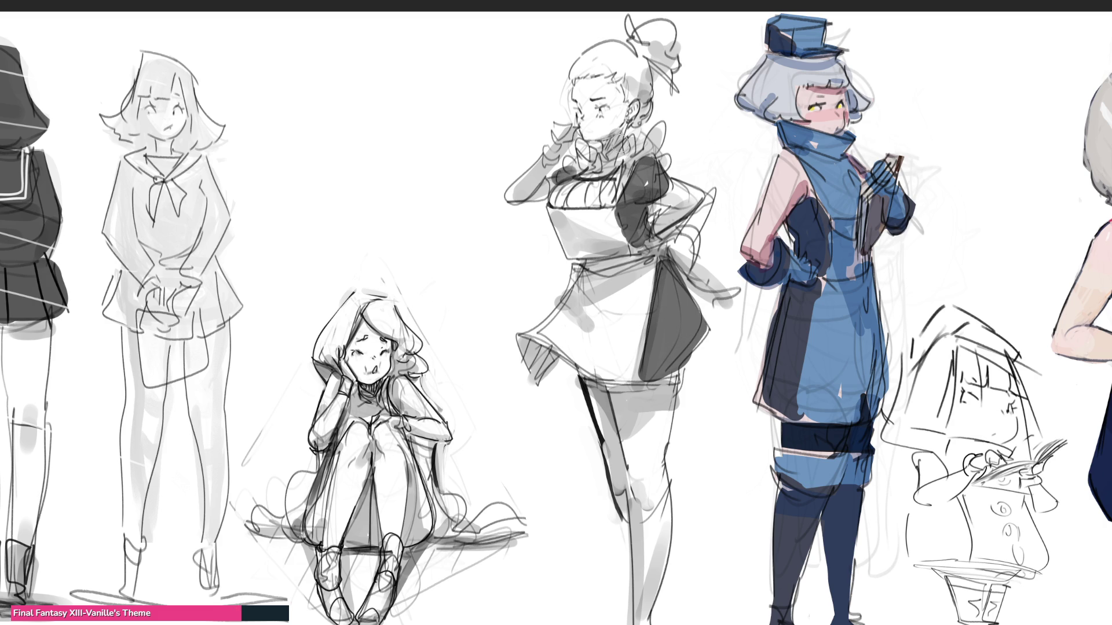
mouse_move(574, 78)
mouse_down()
mouse_move(625, 44)
mouse_move(637, 128)
mouse_move(652, 26)
mouse_move(679, 88)
mouse_up()
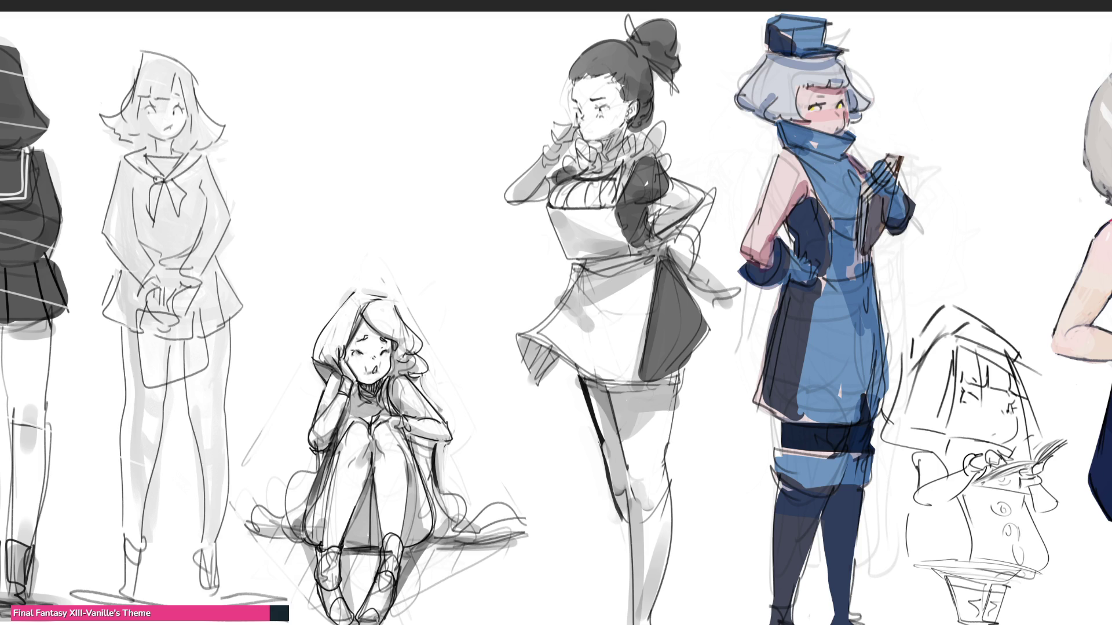
scroll(556, 321, down, 3)
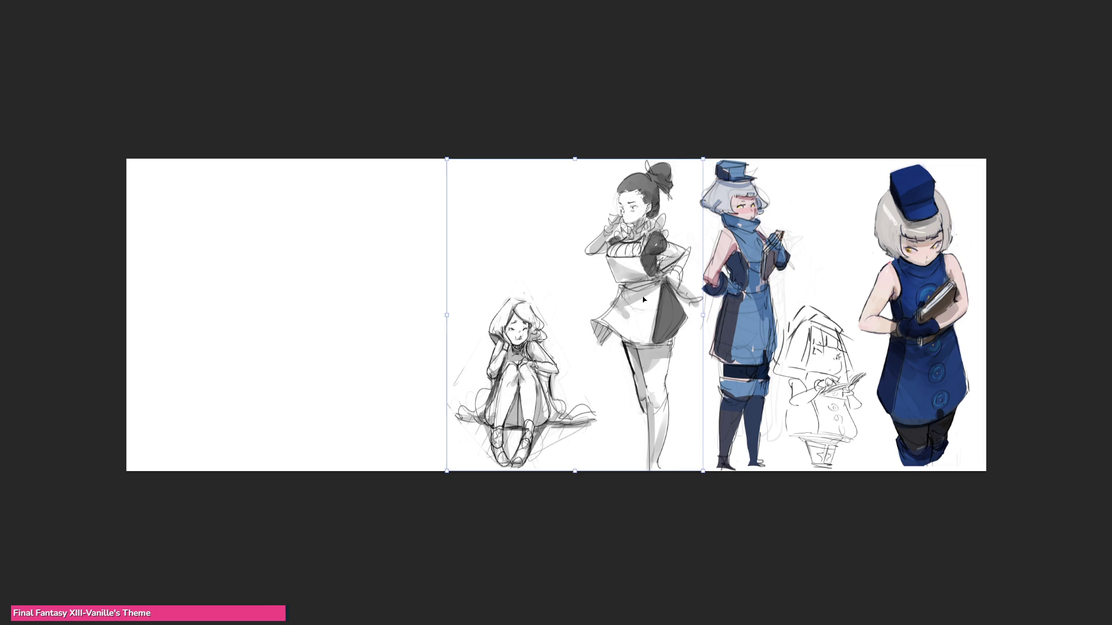
- Drag the sitting girl and maid sketches left and commit the move
drag(752, 335, 460, 333)
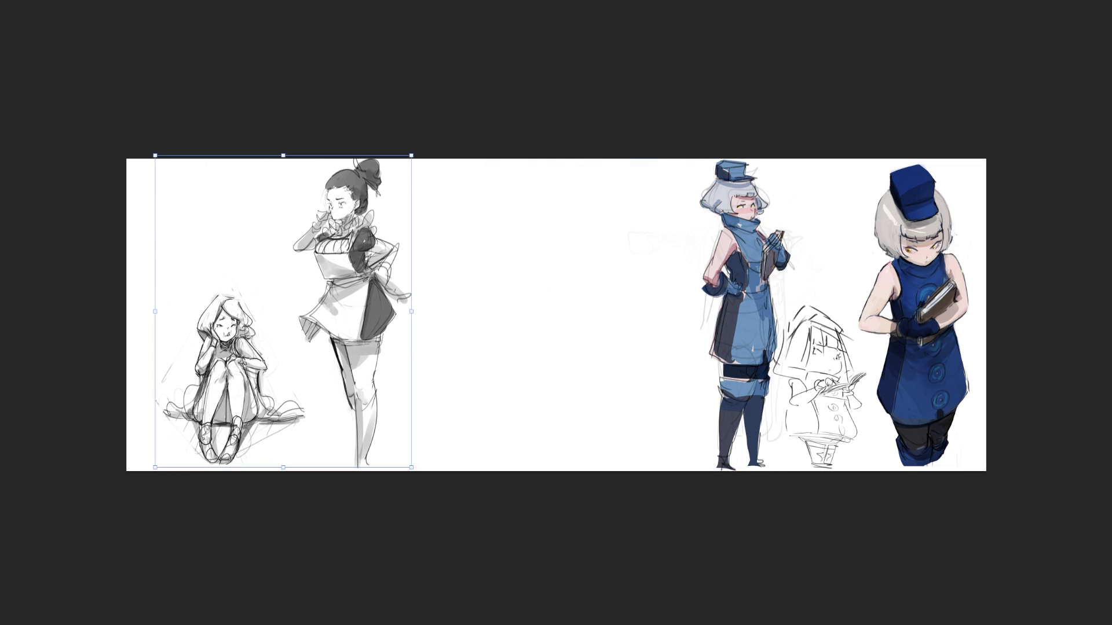
key(Return)
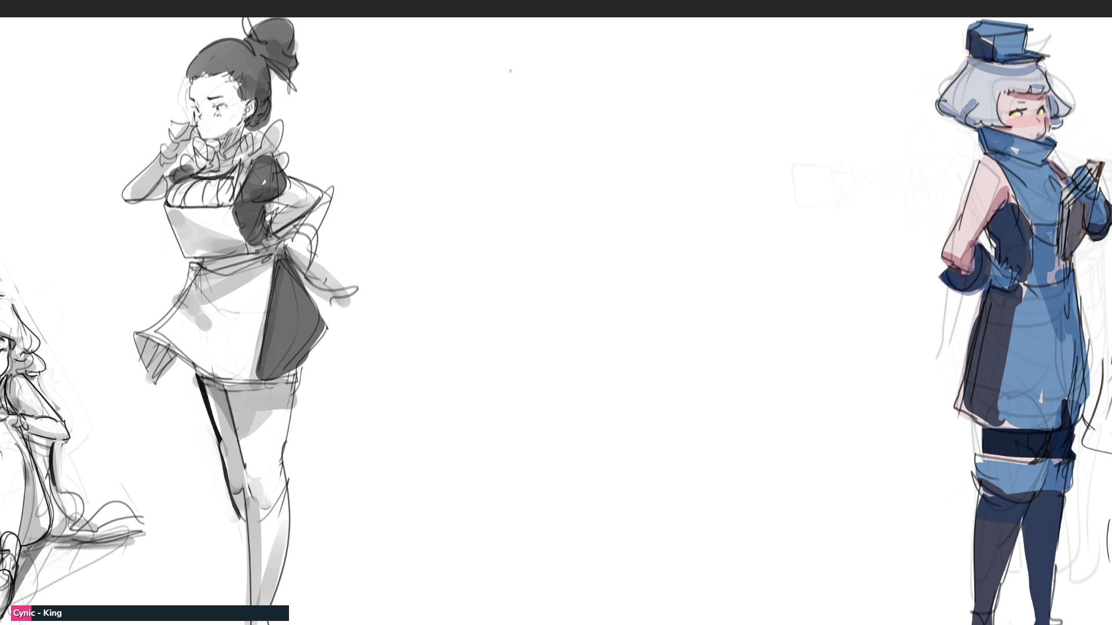
- Sketch the new figure's rounded head, hair, jaw, cheek and face lines
mouse_move(492, 105)
mouse_down()
mouse_move(512, 51)
mouse_move(487, 110)
mouse_up()
mouse_move(506, 52)
mouse_down()
mouse_move(530, 112)
mouse_move(565, 98)
mouse_up()
mouse_move(556, 58)
mouse_down()
mouse_move(504, 49)
mouse_move(573, 96)
mouse_move(597, 27)
mouse_move(548, 103)
mouse_up()
mouse_move(594, 66)
mouse_down()
mouse_move(566, 95)
mouse_move(571, 129)
mouse_move(503, 151)
mouse_up()
drag(491, 108, 526, 168)
mouse_move(532, 162)
mouse_down()
mouse_move(563, 140)
mouse_move(502, 114)
mouse_move(539, 97)
mouse_up()
drag(601, 141, 546, 165)
drag(589, 113, 542, 170)
drag(594, 87, 571, 162)
drag(570, 163, 553, 186)
- Block in the neck, teardrop torso, hip, long legs and a ground line
drag(589, 127, 538, 200)
drag(574, 162, 539, 207)
mouse_move(594, 132)
mouse_down()
mouse_move(626, 224)
mouse_move(554, 183)
mouse_move(634, 251)
mouse_move(589, 341)
mouse_up()
mouse_move(615, 301)
mouse_down()
mouse_move(648, 219)
mouse_move(595, 308)
mouse_up()
mouse_move(534, 174)
mouse_down()
mouse_move(414, 437)
mouse_move(546, 219)
mouse_move(525, 326)
mouse_move(600, 329)
mouse_move(646, 398)
mouse_move(528, 348)
mouse_move(565, 624)
mouse_move(652, 423)
mouse_up()
mouse_move(626, 354)
mouse_down()
mouse_move(692, 522)
mouse_move(667, 619)
mouse_up()
mouse_move(686, 613)
mouse_down()
mouse_move(699, 497)
mouse_move(507, 534)
mouse_up()
drag(574, 521, 717, 490)
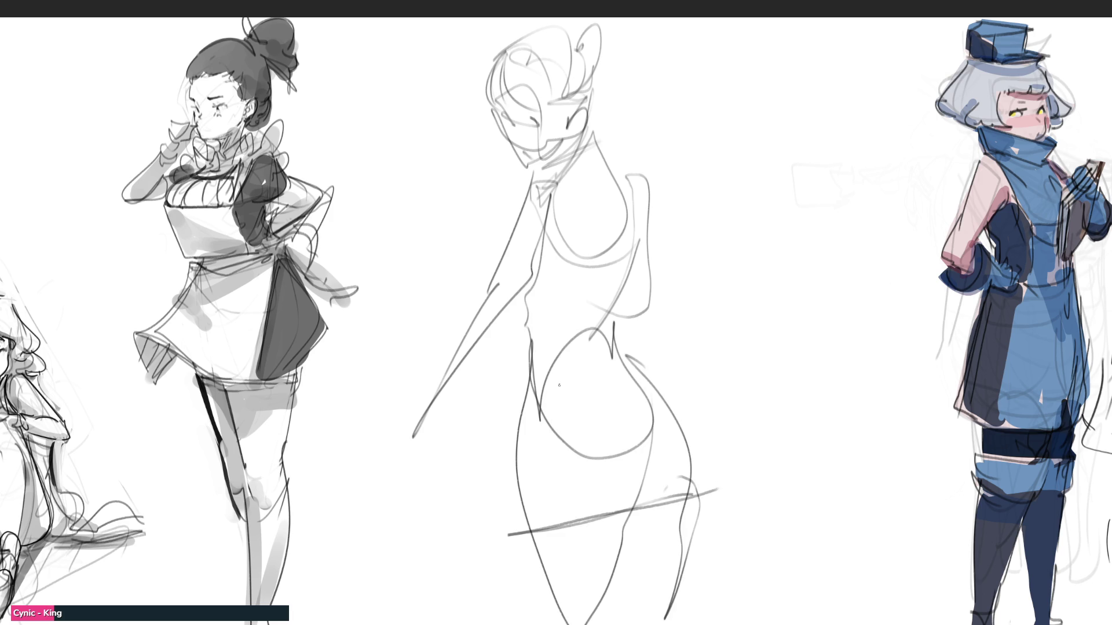
- Sketch the arm and hand, refine the chin, and draw the back of head and back contour
mouse_move(466, 329)
mouse_down()
mouse_move(386, 423)
mouse_move(450, 413)
mouse_up()
drag(442, 417, 544, 238)
mouse_move(534, 176)
mouse_down()
mouse_move(501, 308)
mouse_move(627, 216)
mouse_move(625, 297)
mouse_up()
drag(563, 145, 531, 159)
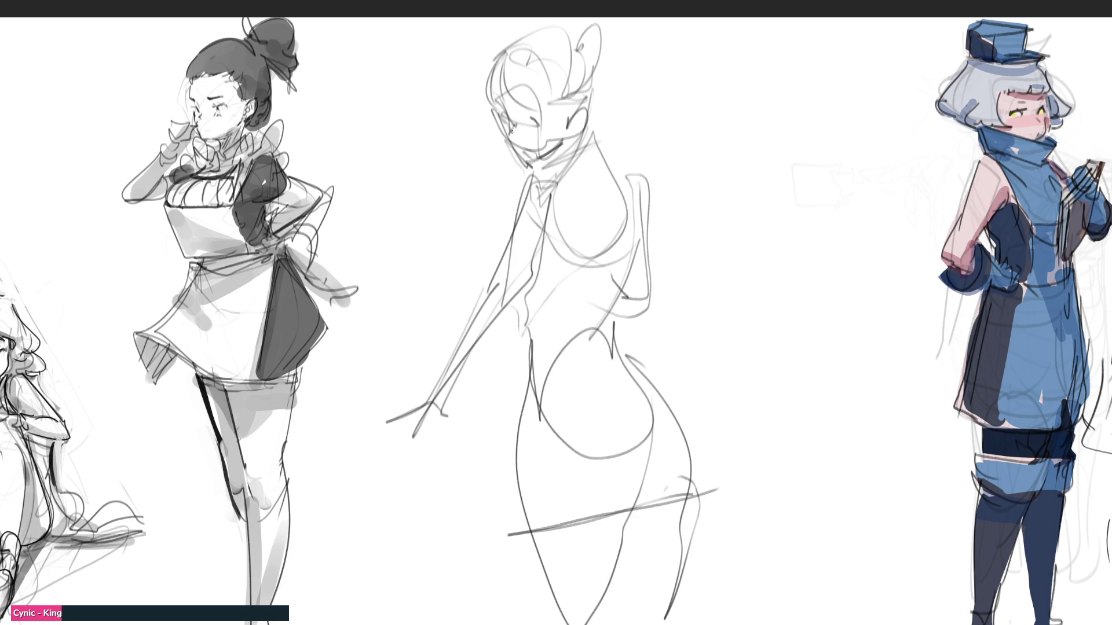
mouse_move(615, 106)
mouse_down()
mouse_move(605, 135)
mouse_move(648, 236)
mouse_up()
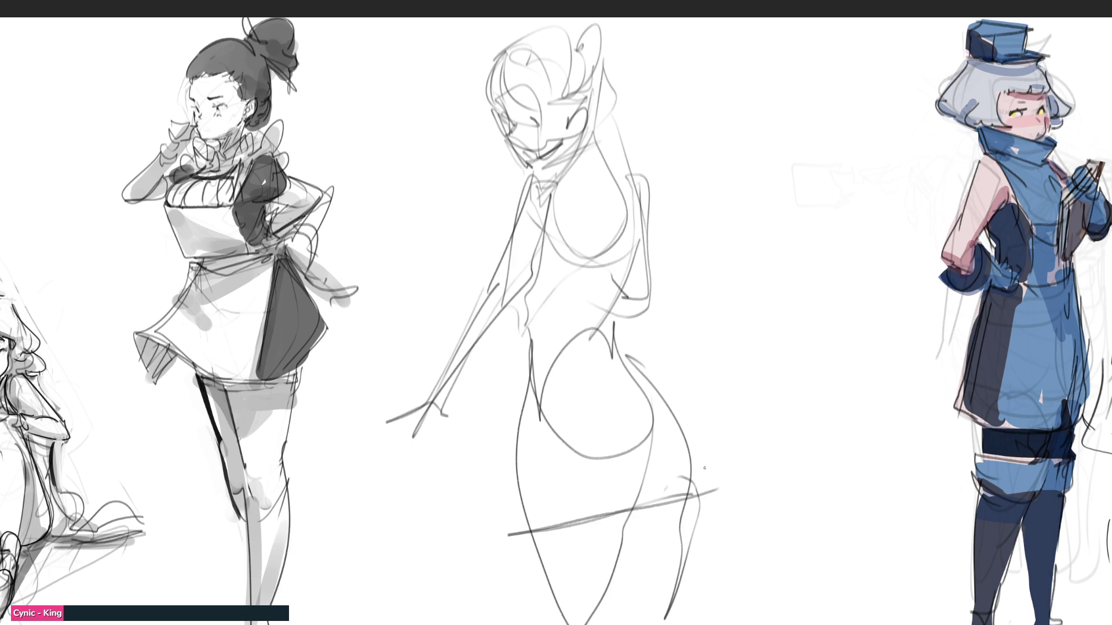
- Add long framing lines around the figure and loop a selection around it
drag(631, 112, 742, 497)
mouse_move(601, 36)
mouse_down()
mouse_move(495, 63)
mouse_move(409, 405)
mouse_move(537, 577)
mouse_up()
drag(715, 453, 637, 593)
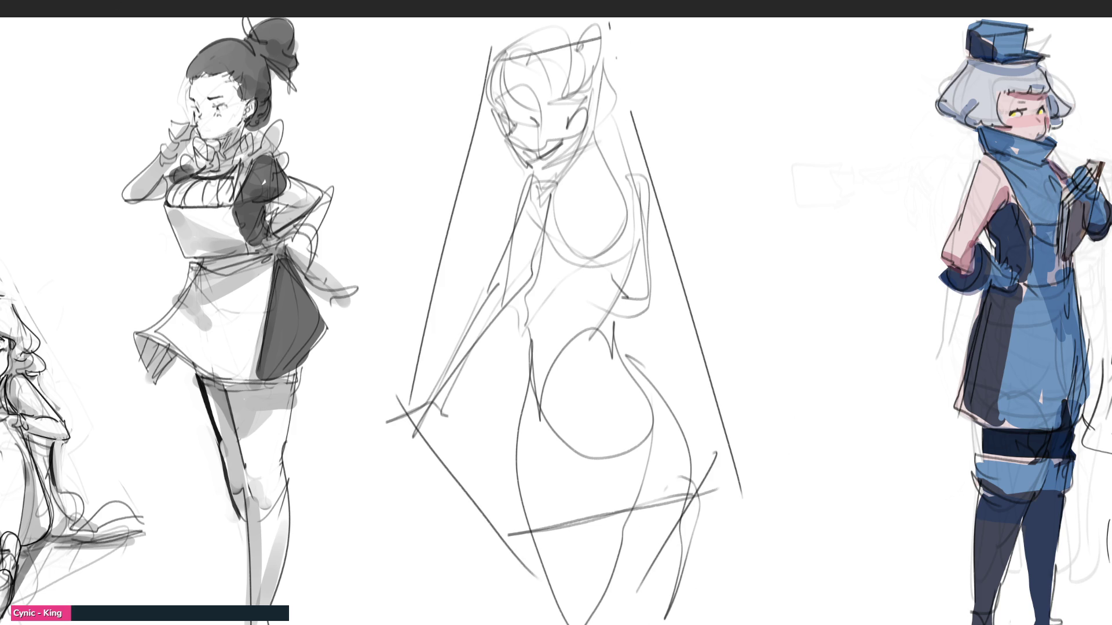
mouse_move(725, 184)
mouse_down()
mouse_move(612, 18)
mouse_move(444, 84)
mouse_move(414, 313)
mouse_move(479, 624)
mouse_move(876, 530)
mouse_up()
- Transform the new gesture sketch: skew its top rightward, shrink it and shift it up, then commit
key(ctrl+t)
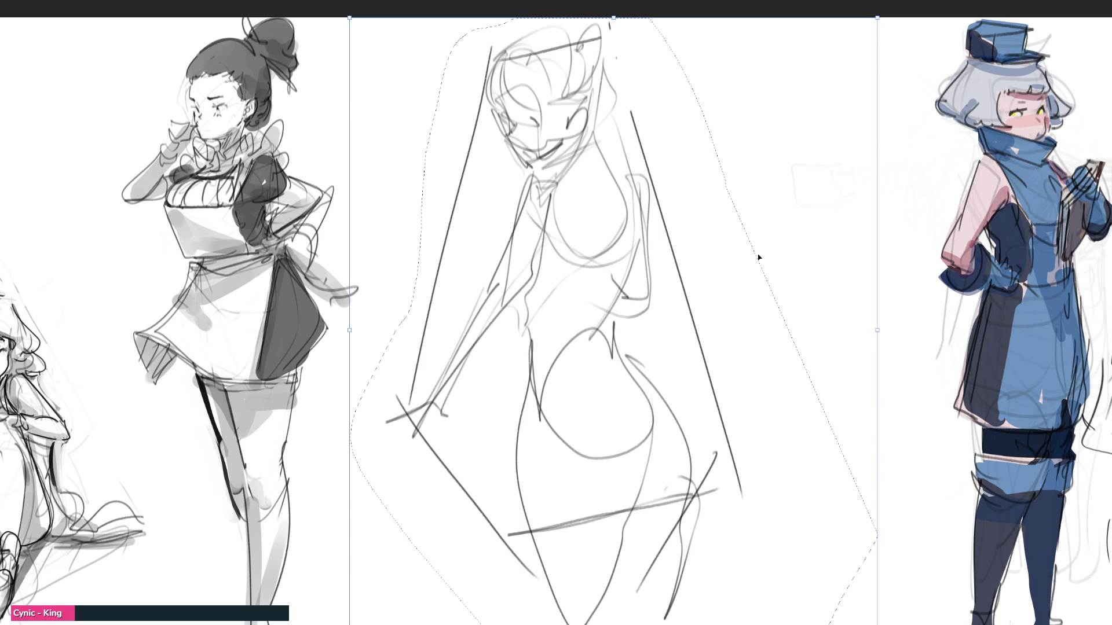
mouse_move(616, 19)
mouse_down()
mouse_move(708, 29)
mouse_move(719, 7)
mouse_up()
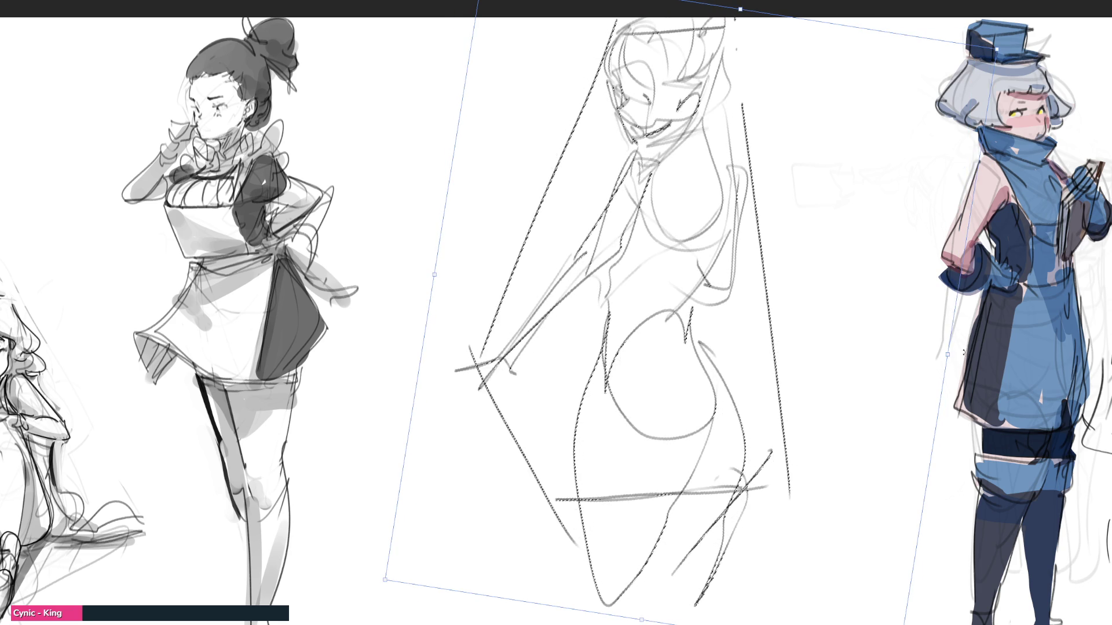
drag(948, 354, 783, 329)
drag(570, 325, 592, 275)
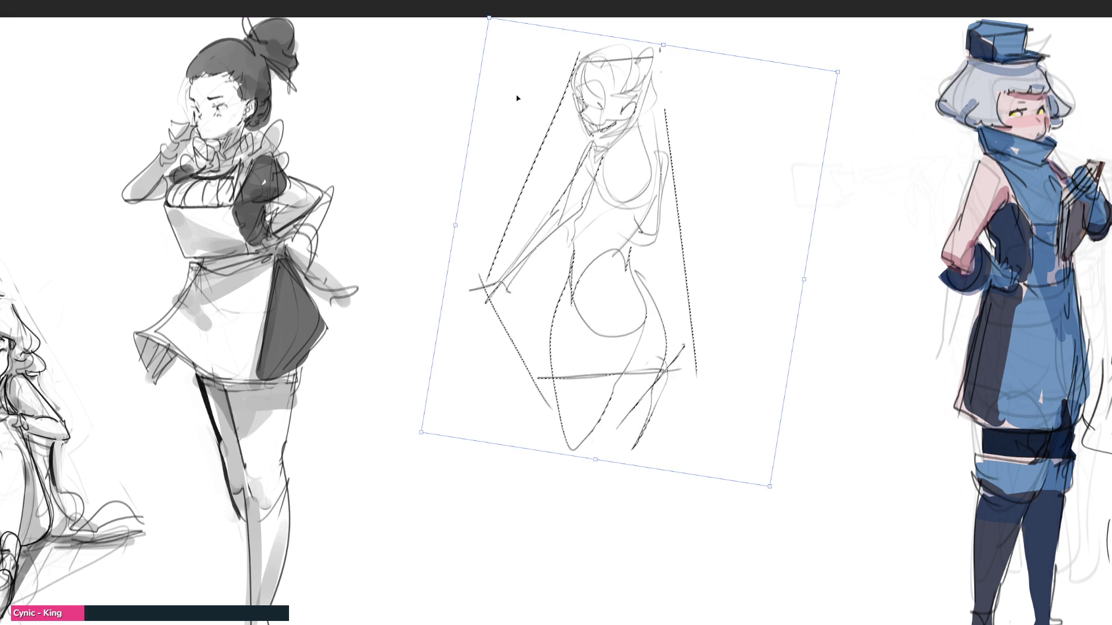
key(Return)
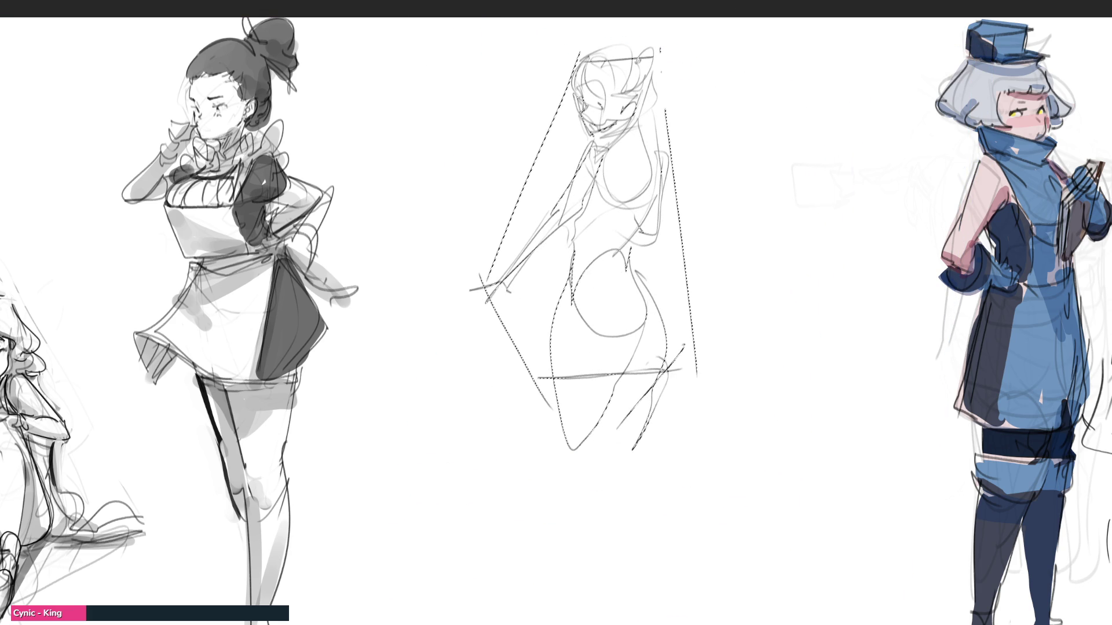
- Sketch the figure's lower legs and feet down to the bottom edge of the canvas
mouse_move(621, 380)
mouse_down()
mouse_move(604, 481)
mouse_move(634, 473)
mouse_up()
mouse_move(655, 385)
mouse_down()
mouse_move(603, 500)
mouse_move(610, 576)
mouse_up()
drag(634, 467, 610, 573)
drag(631, 469, 634, 624)
drag(605, 517, 622, 624)
drag(600, 483, 618, 624)
drag(560, 383, 598, 624)
drag(604, 507, 610, 624)
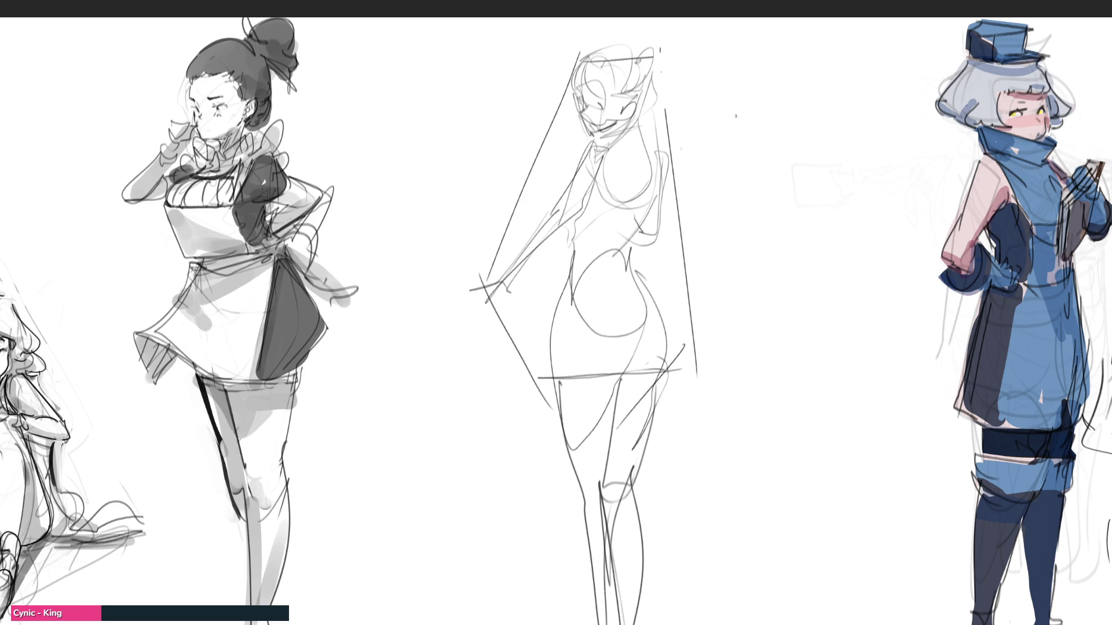
- Rough in an oval head with hatching for a second back-view figure right of the first
mouse_move(746, 72)
mouse_down()
mouse_move(780, 55)
mouse_move(791, 130)
mouse_move(812, 97)
mouse_up()
mouse_move(825, 57)
mouse_down()
mouse_move(793, 116)
mouse_move(802, 96)
mouse_move(799, 133)
mouse_up()
drag(751, 99, 831, 91)
mouse_move(841, 49)
mouse_down()
mouse_move(825, 98)
mouse_move(799, 104)
mouse_move(853, 39)
mouse_up()
mouse_move(822, 110)
mouse_down()
mouse_move(765, 135)
mouse_move(743, 77)
mouse_move(760, 144)
mouse_move(723, 153)
mouse_move(769, 174)
mouse_up()
- Sketch a hand beside the head and the rounded torso mass flowing into the lower body
mouse_move(728, 118)
mouse_down()
mouse_move(701, 173)
mouse_move(738, 286)
mouse_up()
mouse_move(744, 179)
mouse_down()
mouse_move(836, 234)
mouse_move(740, 296)
mouse_up()
drag(695, 189, 738, 282)
mouse_move(692, 187)
mouse_down()
mouse_move(725, 292)
mouse_move(825, 278)
mouse_move(856, 166)
mouse_move(830, 304)
mouse_move(697, 224)
mouse_move(834, 280)
mouse_move(804, 361)
mouse_up()
mouse_move(754, 277)
mouse_down()
mouse_move(773, 447)
mouse_move(841, 295)
mouse_move(881, 530)
mouse_move(727, 440)
mouse_move(801, 622)
mouse_up()
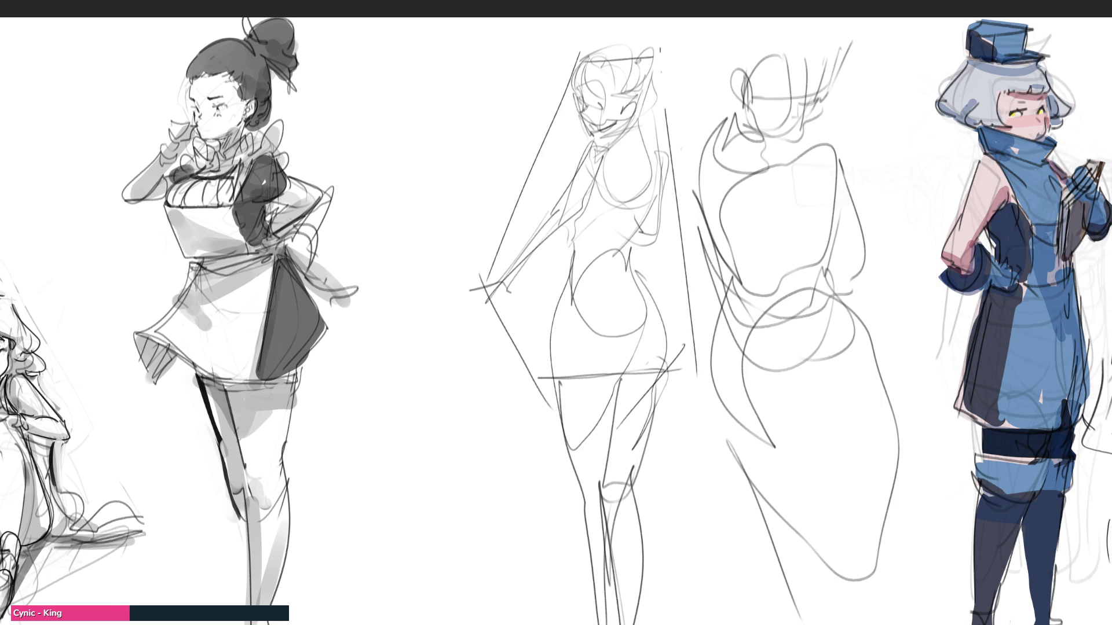
- Lay long crossing strokes across the lower figure and rough in its lower-body curves
drag(665, 389, 911, 489)
drag(674, 408, 910, 480)
drag(701, 421, 875, 458)
mouse_move(799, 450)
mouse_down()
mouse_move(893, 415)
mouse_move(859, 429)
mouse_up()
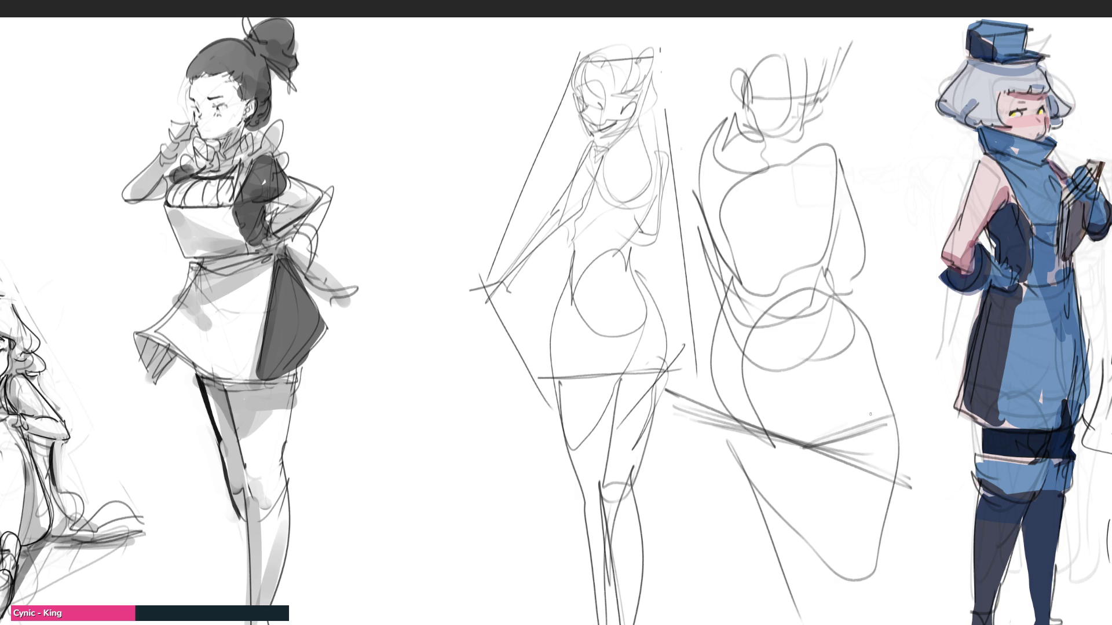
mouse_move(820, 294)
mouse_down()
mouse_move(765, 377)
mouse_move(765, 406)
mouse_up()
drag(715, 303, 746, 392)
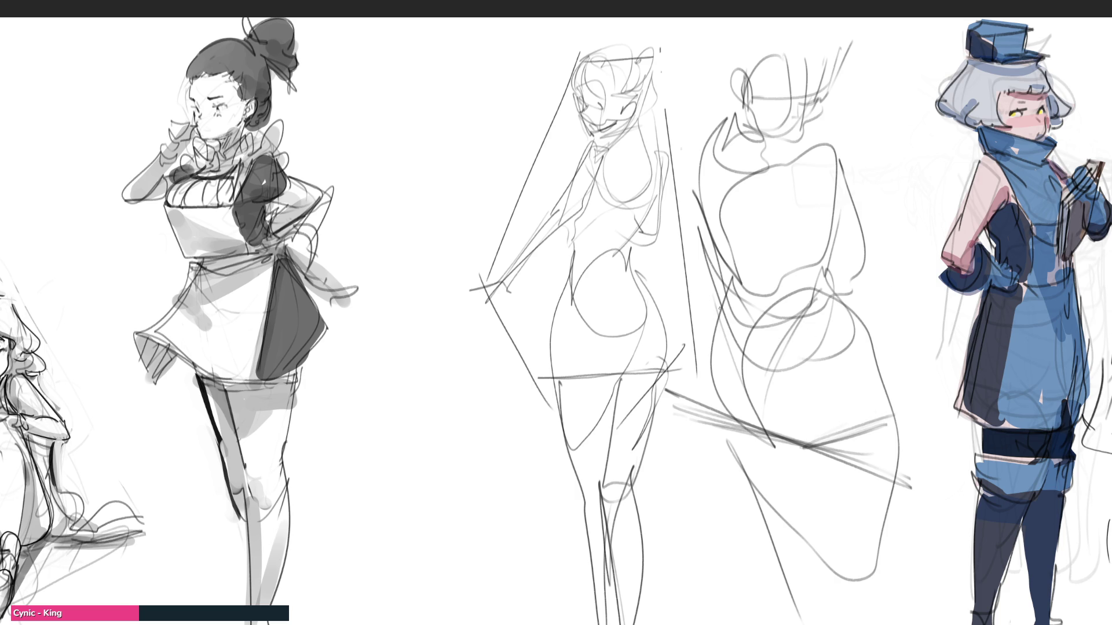
drag(806, 444, 887, 426)
- Build up the figure's right contour and extend it down the legs to the bottom
drag(859, 306, 890, 391)
drag(839, 283, 896, 414)
drag(850, 315, 899, 435)
drag(886, 370, 902, 531)
drag(907, 410, 889, 624)
mouse_move(801, 458)
mouse_down()
mouse_move(813, 452)
mouse_move(837, 571)
mouse_up()
mouse_move(809, 502)
mouse_down()
mouse_move(804, 483)
mouse_move(872, 624)
mouse_move(786, 525)
mouse_move(733, 430)
mouse_move(823, 593)
mouse_move(828, 519)
mouse_up()
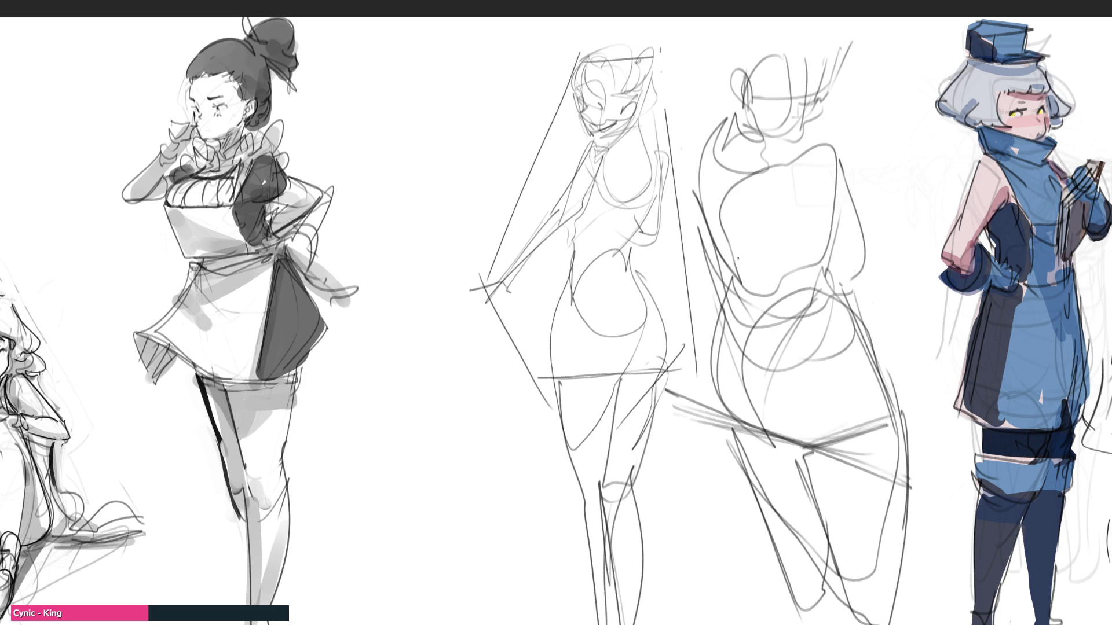
- Add construction lines down the figure and rough in its torso contour
mouse_move(728, 160)
mouse_down()
mouse_move(756, 323)
mouse_move(753, 390)
mouse_up()
mouse_move(736, 304)
mouse_down()
mouse_move(838, 308)
mouse_move(739, 153)
mouse_move(835, 270)
mouse_up()
mouse_move(839, 170)
mouse_down()
mouse_move(847, 287)
mouse_move(856, 261)
mouse_up()
mouse_move(852, 261)
mouse_down()
mouse_move(783, 269)
mouse_move(727, 109)
mouse_move(796, 87)
mouse_move(758, 87)
mouse_move(784, 108)
mouse_move(836, 74)
mouse_move(812, 123)
mouse_up()
- Redraw the head with a hair shape and a hair curl on its left side
drag(836, 77, 827, 95)
drag(850, 43, 780, 143)
mouse_move(817, 64)
mouse_down()
mouse_move(816, 104)
mouse_move(768, 56)
mouse_up()
mouse_move(768, 58)
mouse_down()
mouse_move(834, 28)
mouse_move(821, 107)
mouse_move(792, 101)
mouse_move(837, 66)
mouse_move(818, 113)
mouse_move(843, 116)
mouse_move(819, 124)
mouse_move(872, 74)
mouse_move(772, 19)
mouse_move(735, 100)
mouse_up()
mouse_move(750, 22)
mouse_down()
mouse_move(702, 70)
mouse_move(717, 121)
mouse_move(680, 139)
mouse_up()
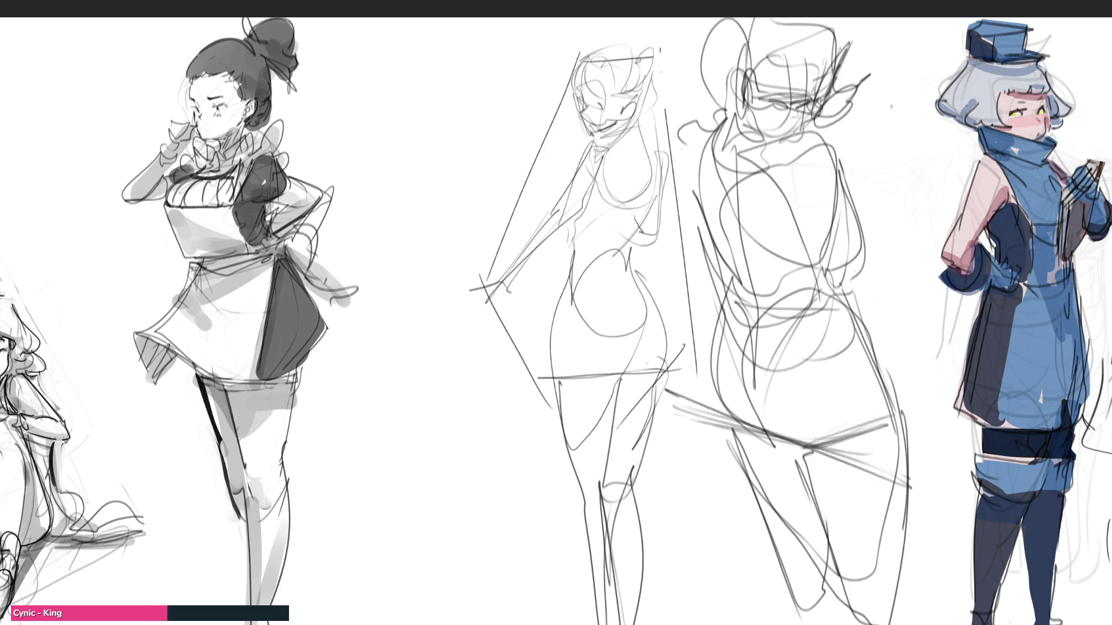
key(e)
- Fade both rough figures, then cleanly redraw the left one's eye area, glasses, face and hair
mouse_move(864, 61)
mouse_down()
mouse_move(582, 100)
mouse_move(571, 211)
mouse_move(842, 416)
mouse_move(745, 49)
mouse_move(569, 391)
mouse_move(640, 310)
mouse_move(594, 135)
mouse_up()
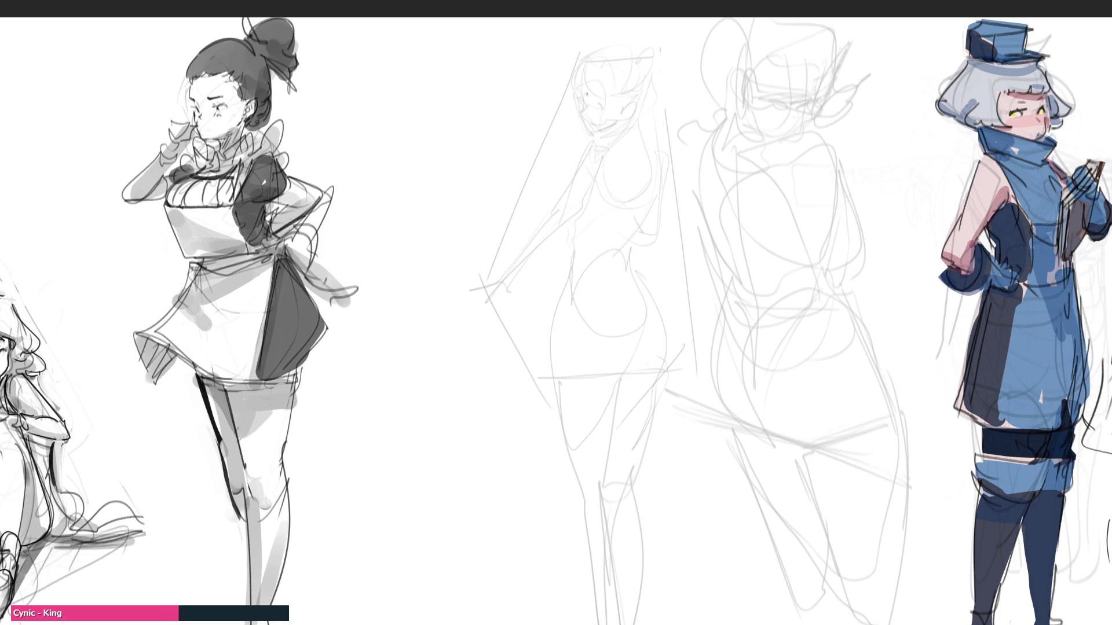
drag(601, 108, 590, 135)
mouse_move(569, 93)
mouse_down()
mouse_move(591, 117)
mouse_move(618, 106)
mouse_up()
drag(624, 91, 628, 105)
drag(582, 56, 569, 87)
mouse_move(584, 69)
mouse_down()
mouse_move(581, 87)
mouse_move(619, 50)
mouse_move(632, 90)
mouse_up()
mouse_move(610, 45)
mouse_down()
mouse_move(649, 37)
mouse_move(640, 91)
mouse_up()
mouse_move(652, 42)
mouse_down()
mouse_move(656, 68)
mouse_move(622, 119)
mouse_up()
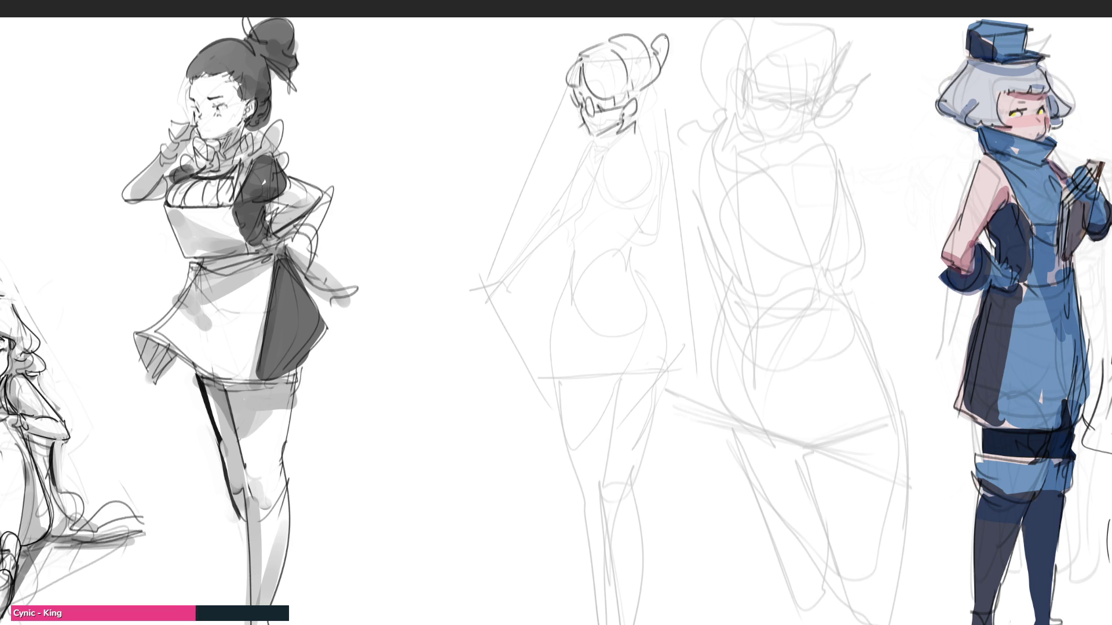
- Ink the left figure's jaw, neck, shoulders and torso contours, undoing and redrawing the right side
mouse_move(582, 157)
mouse_down()
mouse_move(637, 116)
mouse_move(629, 136)
mouse_up()
drag(645, 94, 640, 119)
mouse_move(660, 77)
mouse_down()
mouse_move(638, 126)
mouse_move(655, 221)
mouse_up()
drag(593, 141, 578, 219)
drag(613, 165, 579, 219)
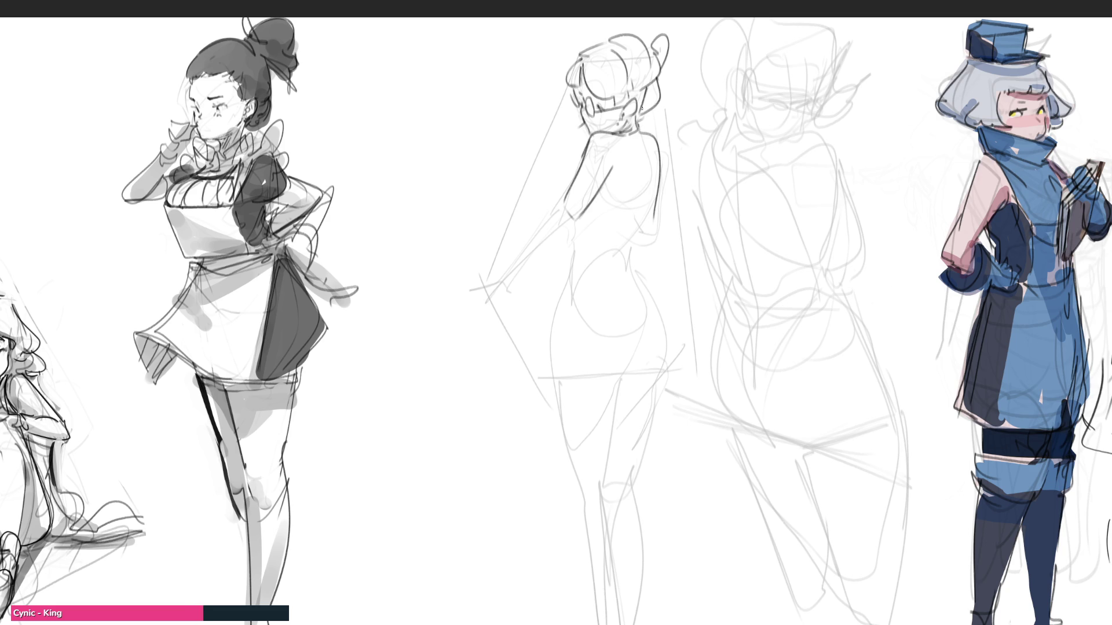
drag(644, 146, 630, 245)
mouse_move(660, 176)
mouse_down()
mouse_move(654, 237)
mouse_move(643, 223)
mouse_move(633, 249)
mouse_up()
key(ctrl+z)
mouse_move(656, 185)
mouse_down()
mouse_move(635, 235)
mouse_move(568, 267)
mouse_move(631, 263)
mouse_move(639, 289)
mouse_move(605, 282)
mouse_move(667, 351)
mouse_up()
- Ink the left figure's hips, thighs and legs down past the knees, redoing the inner leg line
drag(566, 255, 554, 383)
mouse_move(553, 341)
mouse_down()
mouse_move(593, 546)
mouse_move(600, 513)
mouse_up()
drag(597, 513, 643, 513)
drag(665, 349, 648, 531)
mouse_move(616, 382)
mouse_down()
mouse_move(628, 410)
mouse_move(620, 482)
mouse_up()
key(ctrl+z)
key(ctrl+z)
mouse_move(602, 373)
mouse_down()
mouse_move(641, 345)
mouse_move(616, 505)
mouse_move(666, 584)
mouse_up()
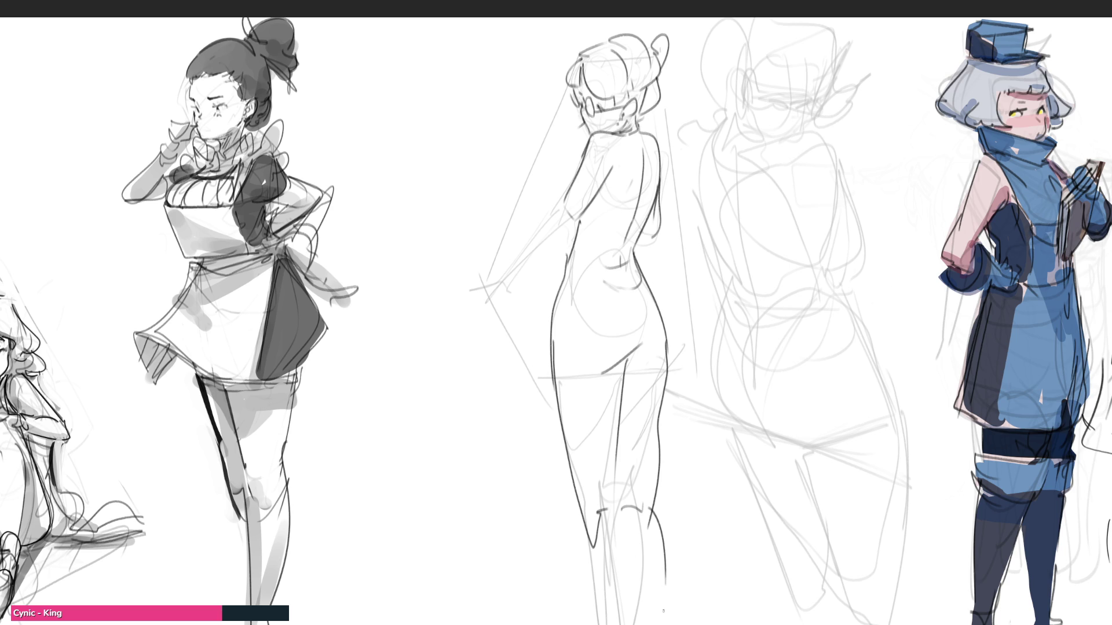
- Ink the outstretched arm and fingers, chest contours, hip line and neck collar
drag(573, 187, 516, 270)
mouse_move(576, 224)
mouse_down()
mouse_move(503, 296)
mouse_move(516, 285)
mouse_up()
mouse_move(518, 263)
mouse_down()
mouse_move(502, 275)
mouse_move(516, 279)
mouse_up()
drag(515, 287, 529, 285)
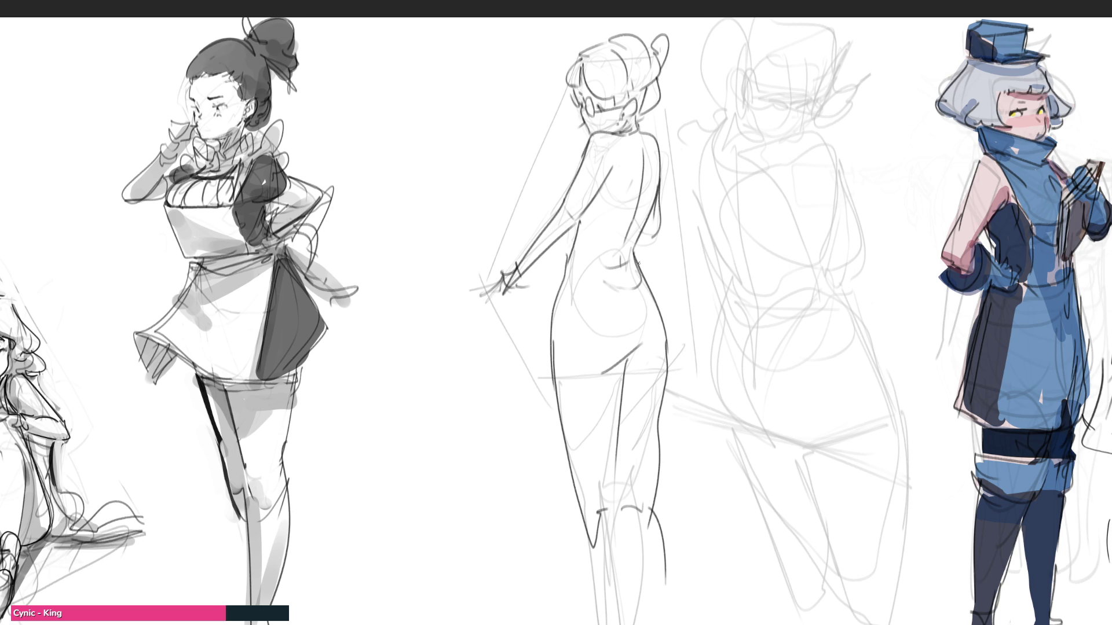
drag(578, 164, 570, 199)
drag(553, 304, 620, 345)
drag(662, 300, 651, 333)
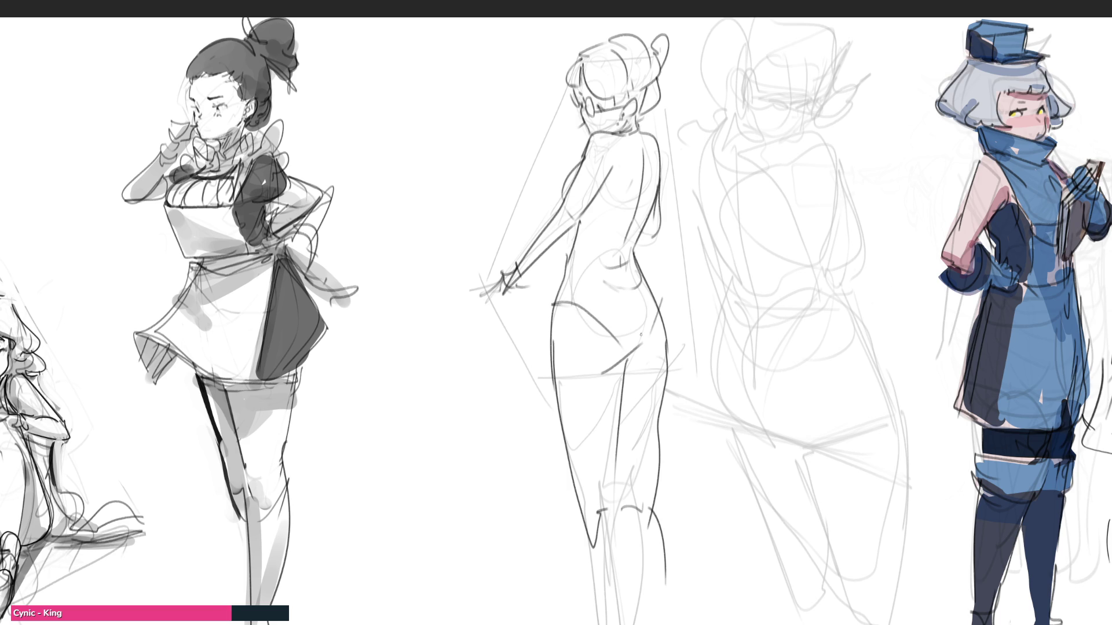
drag(589, 202, 645, 218)
drag(618, 126, 645, 133)
- Start clean lines on the right figure: its ear, glasses arm and strokes around the ear
mouse_move(766, 95)
mouse_down()
mouse_move(756, 111)
mouse_move(849, 88)
mouse_move(848, 104)
mouse_move(822, 121)
mouse_move(812, 106)
mouse_up()
mouse_move(843, 54)
mouse_down()
mouse_move(819, 135)
mouse_move(774, 136)
mouse_up()
key(ctrl+z)
mouse_move(735, 104)
mouse_down()
mouse_move(725, 132)
mouse_move(767, 141)
mouse_move(700, 221)
mouse_move(714, 243)
mouse_up()
- Ink the right figure's back, neck, shoulder, side contours, waistband and skirt with hip curve
drag(707, 174, 753, 295)
drag(744, 186, 766, 237)
mouse_move(758, 136)
mouse_down()
mouse_move(776, 132)
mouse_move(839, 236)
mouse_up()
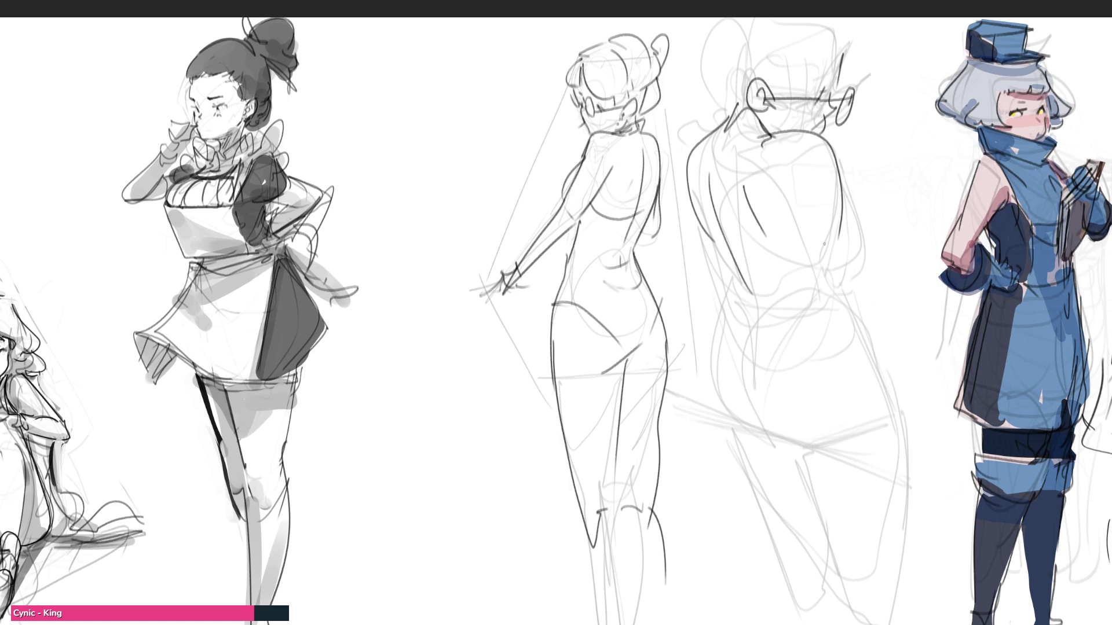
drag(838, 160, 848, 280)
mouse_move(780, 231)
mouse_down()
mouse_move(795, 261)
mouse_move(850, 280)
mouse_up()
drag(701, 223, 726, 306)
mouse_move(726, 306)
mouse_down()
mouse_move(778, 309)
mouse_move(850, 286)
mouse_move(720, 320)
mouse_move(761, 356)
mouse_move(847, 298)
mouse_up()
mouse_move(844, 295)
mouse_down()
mouse_move(881, 341)
mouse_move(898, 405)
mouse_up()
- Ink its hips, legs, right arm, head and ear, then begin fading both figures with the soft eraser
mouse_move(701, 330)
mouse_down()
mouse_move(754, 455)
mouse_move(748, 482)
mouse_move(818, 578)
mouse_up()
mouse_move(780, 452)
mouse_down()
mouse_move(869, 433)
mouse_move(831, 578)
mouse_up()
drag(893, 416, 905, 596)
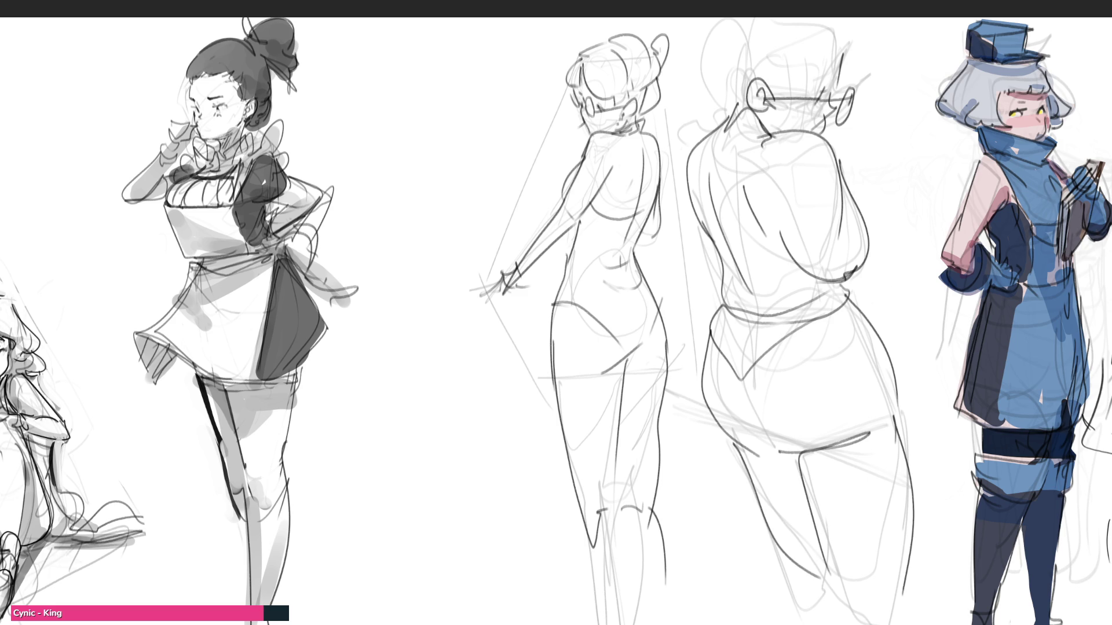
drag(854, 172, 859, 257)
drag(734, 63, 732, 94)
mouse_move(724, 29)
mouse_down()
mouse_move(679, 102)
mouse_move(719, 115)
mouse_move(727, 65)
mouse_move(828, 64)
mouse_up()
drag(839, 28, 814, 83)
mouse_move(854, 33)
mouse_down()
mouse_move(815, 84)
mouse_move(856, 62)
mouse_up()
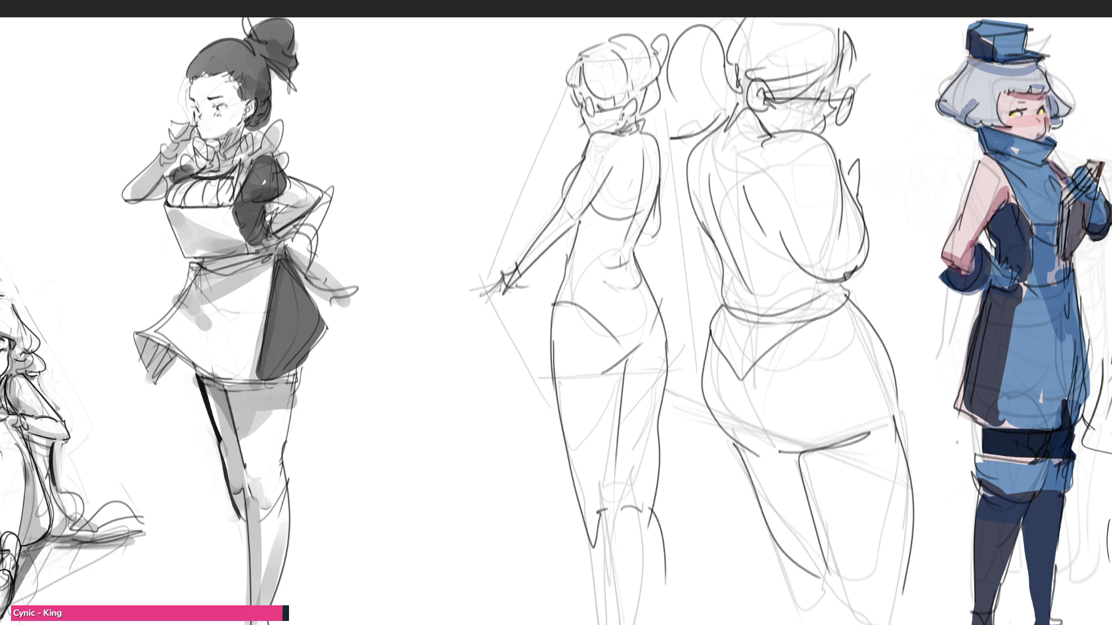
drag(895, 469, 754, 622)
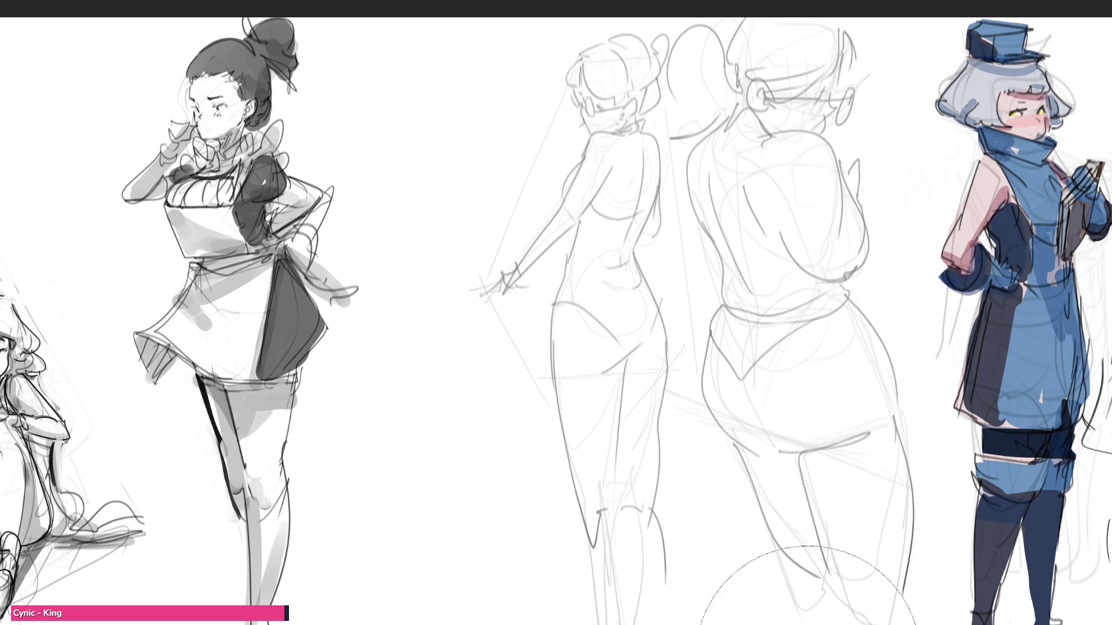
- Fade both back-view figures further and draw glasses on the left figure's face
drag(607, 383, 912, 564)
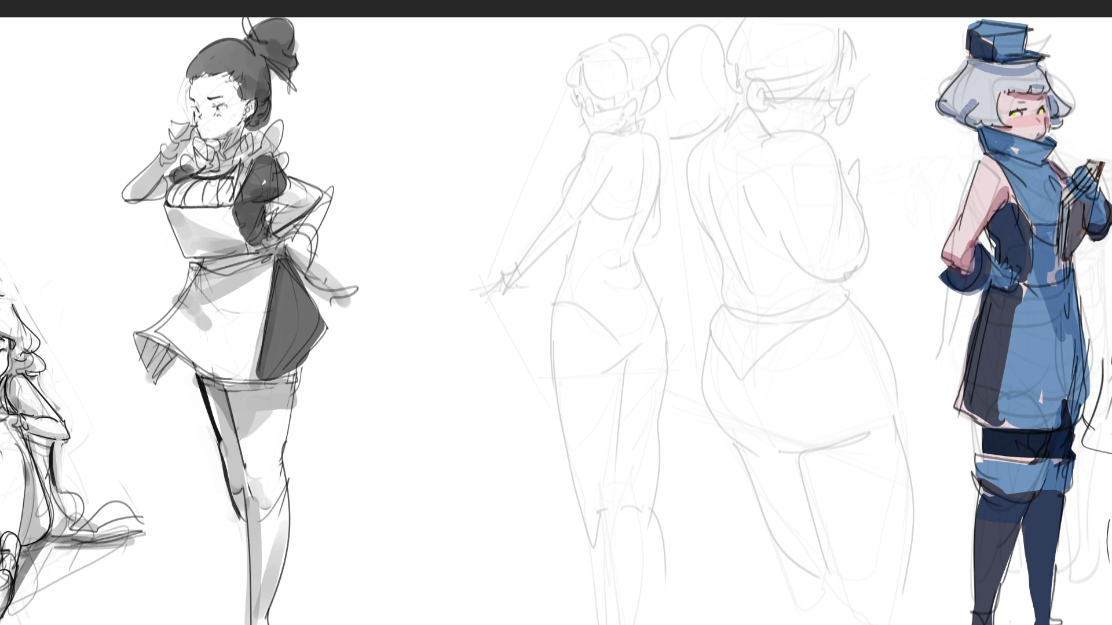
mouse_move(570, 92)
mouse_down()
mouse_move(576, 112)
mouse_move(598, 116)
mouse_up()
- Draw an oval head with face guide lines in the empty area left of the sketches
drag(432, 118, 439, 190)
mouse_move(430, 137)
mouse_down()
mouse_move(455, 92)
mouse_move(493, 74)
mouse_move(513, 193)
mouse_up()
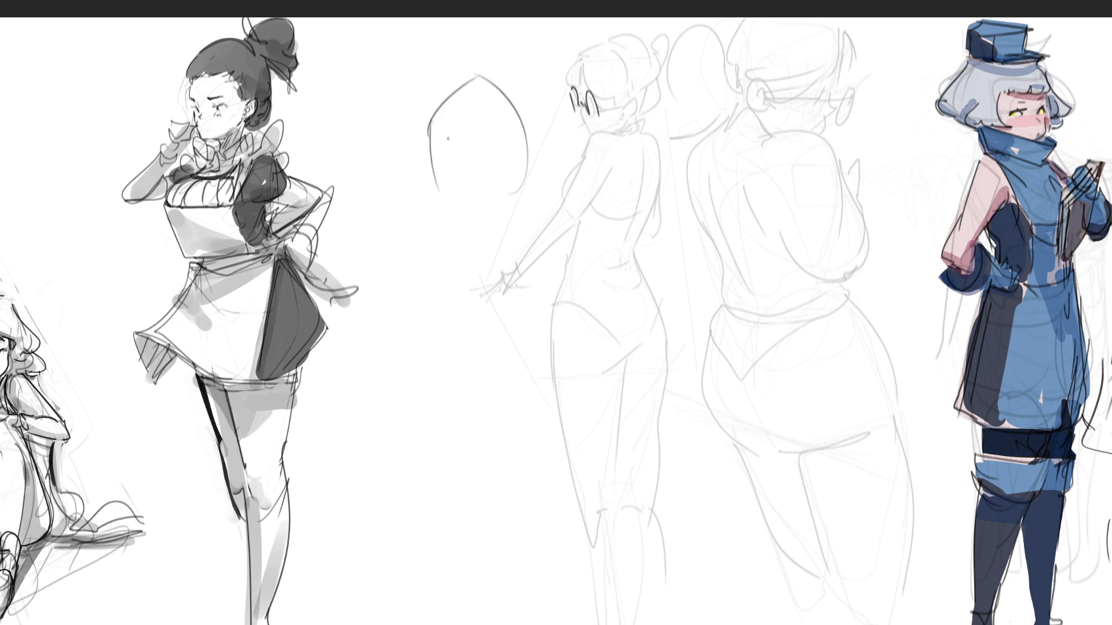
mouse_move(467, 83)
mouse_down()
mouse_move(435, 200)
mouse_move(520, 218)
mouse_move(534, 153)
mouse_up()
drag(523, 101, 511, 224)
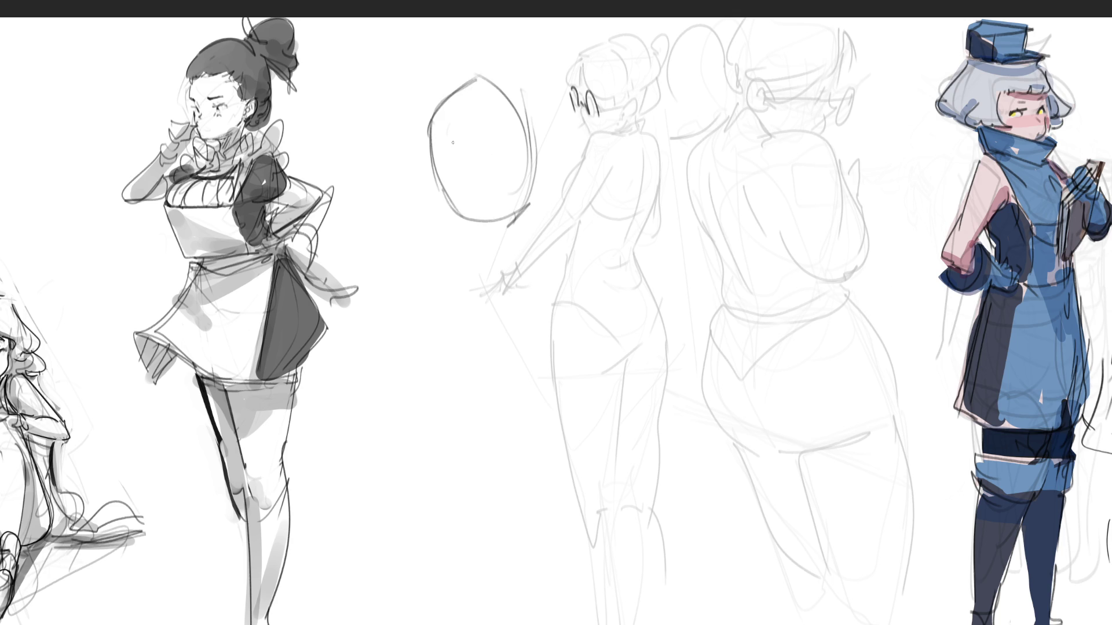
drag(445, 144, 535, 132)
mouse_move(513, 144)
mouse_down()
mouse_move(464, 274)
mouse_move(440, 235)
mouse_up()
- Sweep loose gesture lines from the jaw into the new figure's body
mouse_move(495, 207)
mouse_down()
mouse_move(409, 179)
mouse_move(388, 148)
mouse_up()
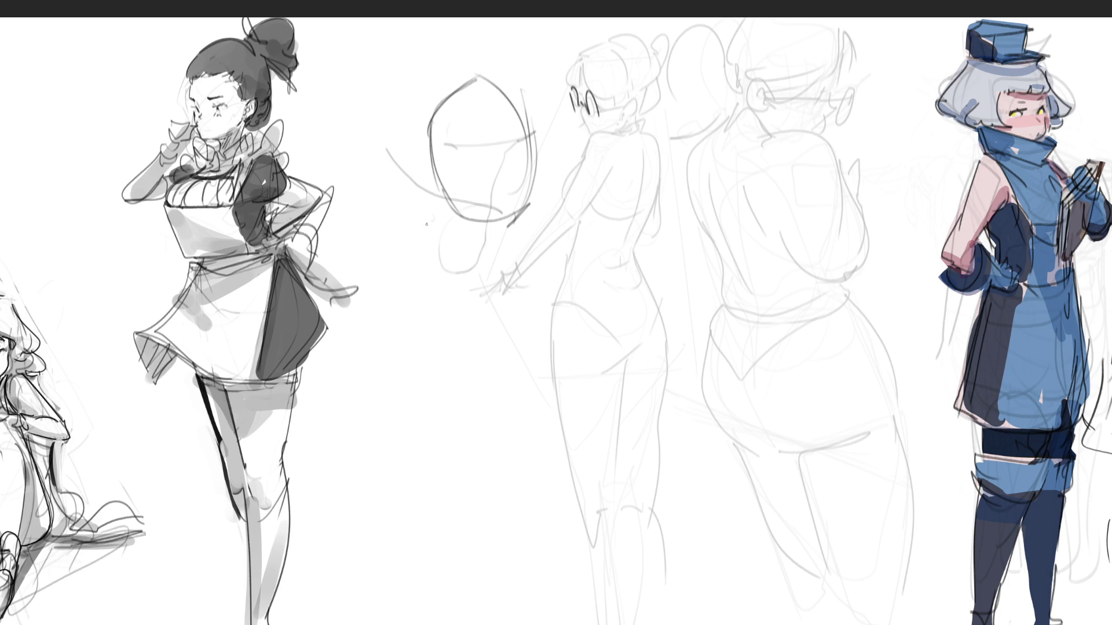
mouse_move(400, 252)
mouse_down()
mouse_move(409, 309)
mouse_move(497, 229)
mouse_move(435, 282)
mouse_up()
mouse_move(401, 322)
mouse_down()
mouse_move(461, 262)
mouse_move(453, 227)
mouse_move(508, 245)
mouse_move(492, 235)
mouse_move(446, 397)
mouse_move(489, 276)
mouse_move(535, 402)
mouse_move(470, 451)
mouse_move(560, 382)
mouse_move(463, 468)
mouse_move(375, 391)
mouse_move(386, 300)
mouse_move(378, 245)
mouse_move(540, 220)
mouse_move(563, 286)
mouse_move(455, 241)
mouse_move(406, 158)
mouse_move(379, 311)
mouse_move(340, 356)
mouse_move(551, 325)
mouse_move(552, 384)
mouse_move(397, 520)
mouse_move(540, 439)
mouse_move(605, 506)
mouse_move(516, 537)
mouse_move(348, 383)
mouse_move(431, 623)
mouse_move(533, 521)
mouse_move(709, 619)
mouse_move(565, 400)
mouse_move(511, 161)
mouse_move(459, 84)
mouse_move(442, 87)
mouse_move(372, 193)
mouse_up()
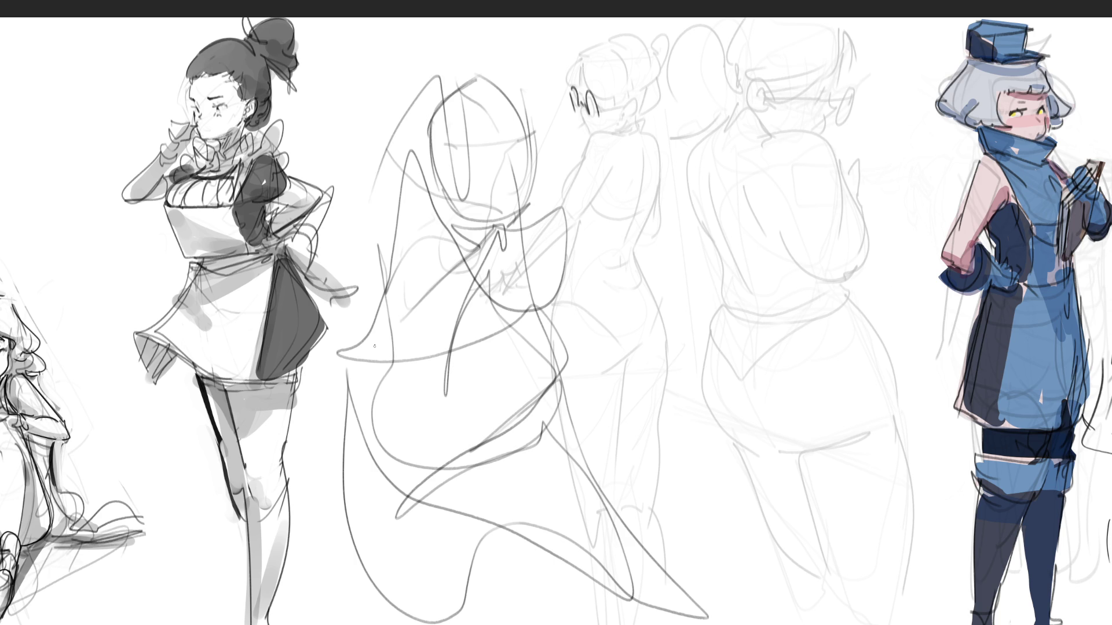